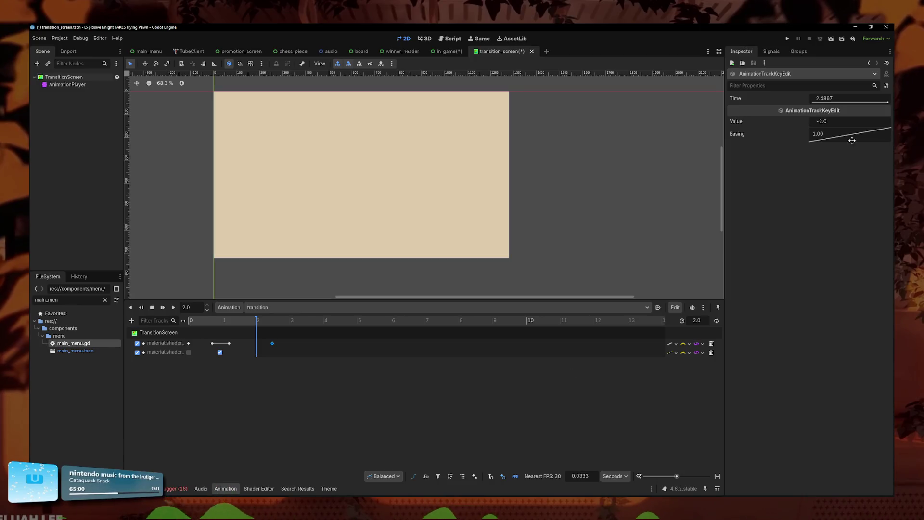
Step: Move the last shader key to the 2-second mark and rewind the transition to the start
key("Return")
left_click(188, 320)
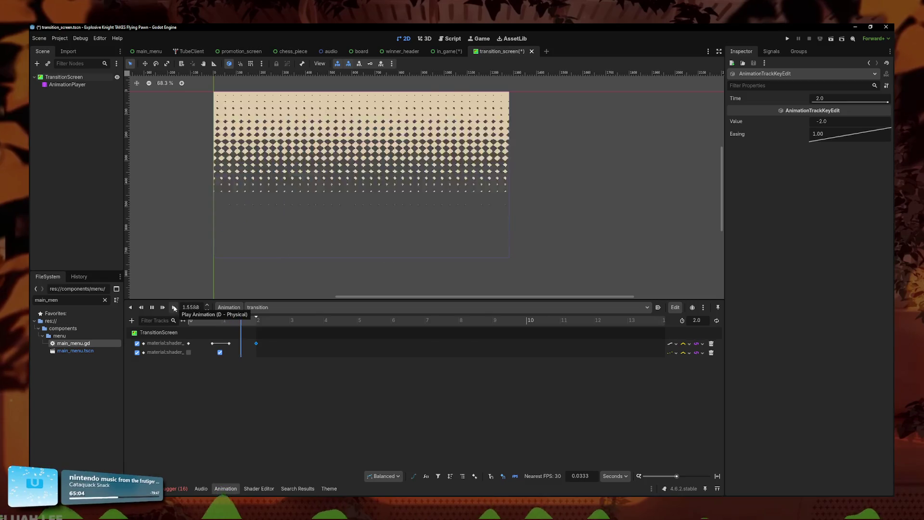
left_click_drag(282, 367, 207, 339)
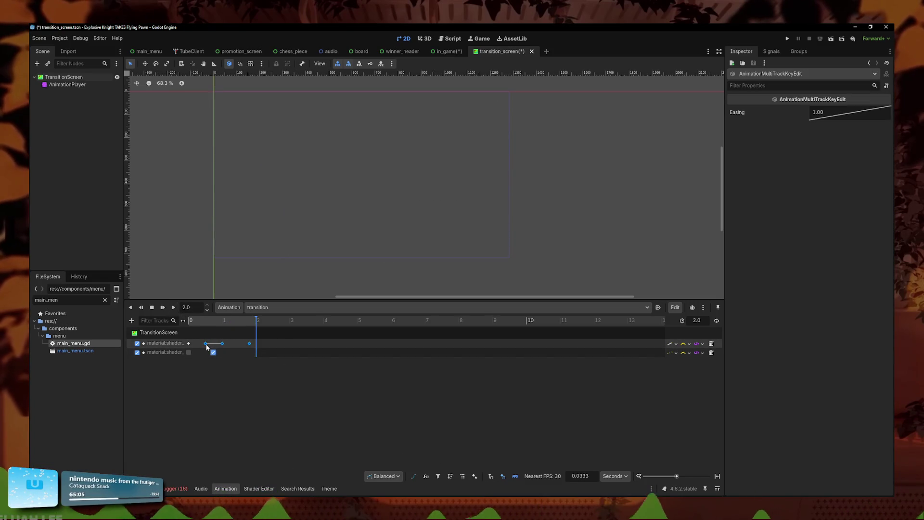
left_click(231, 343)
left_click_drag(232, 319, 189, 320)
Step: Give the keys on both shader tracks an easing of 0.4
mouse_move(270, 361)
left_mouse_down()
mouse_move(212, 359)
mouse_move(186, 338)
left_mouse_up()
double_click(817, 126)
type("0.4")
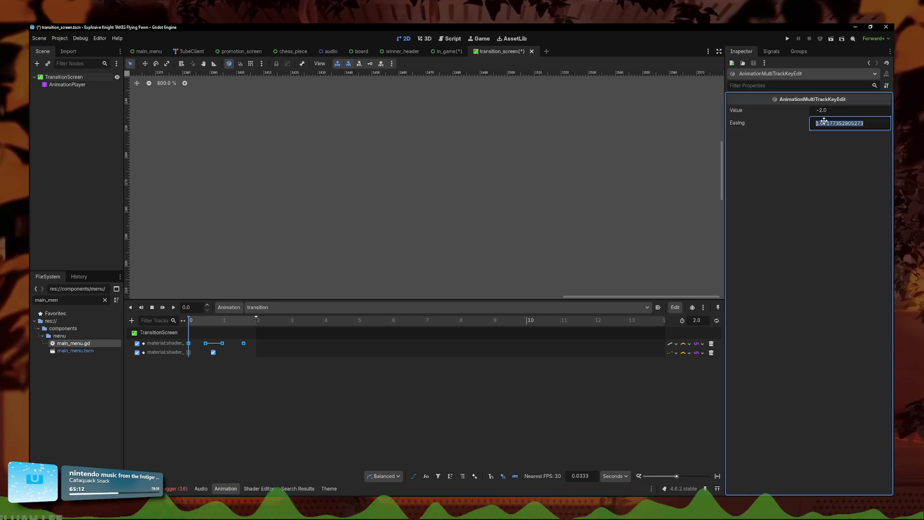
key("Return")
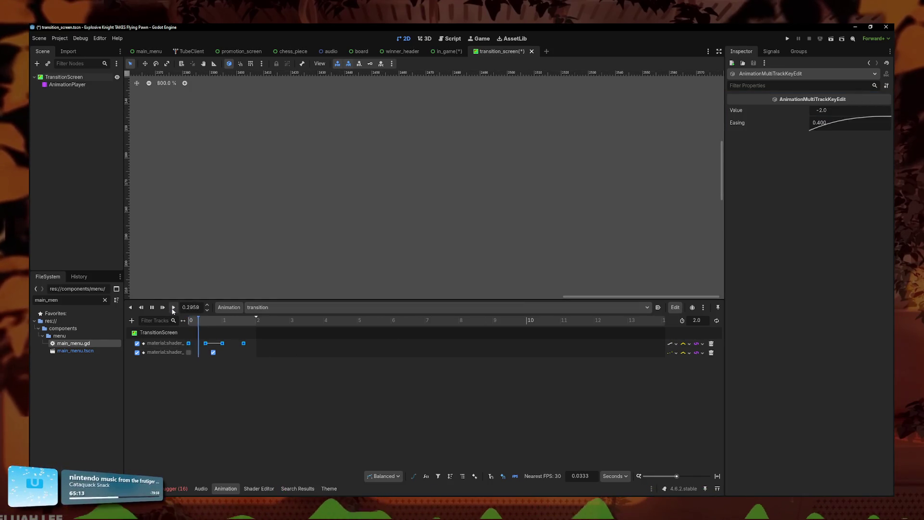
Step: Play the transition animation, reselect the shader track keys and replay it
left_click(221, 393)
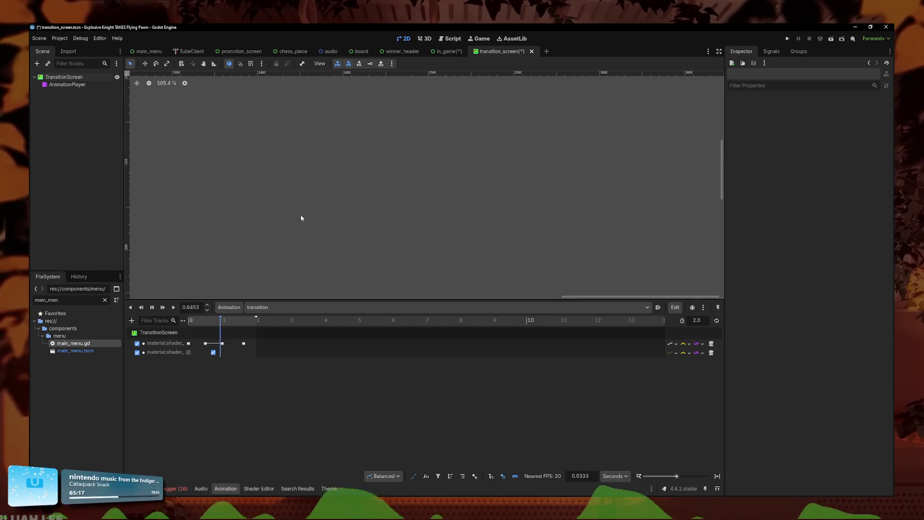
scroll(308, 217, "down", 10)
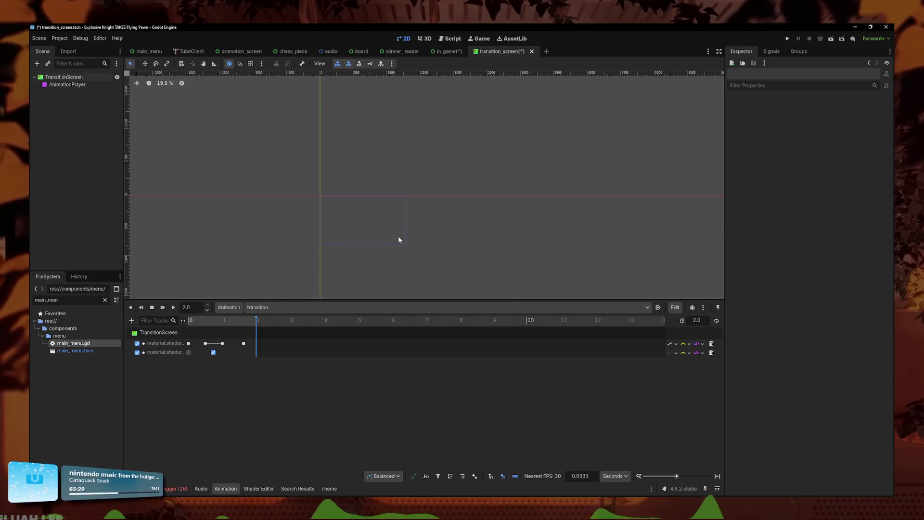
left_click(168, 306)
scroll(527, 142, "up", 4)
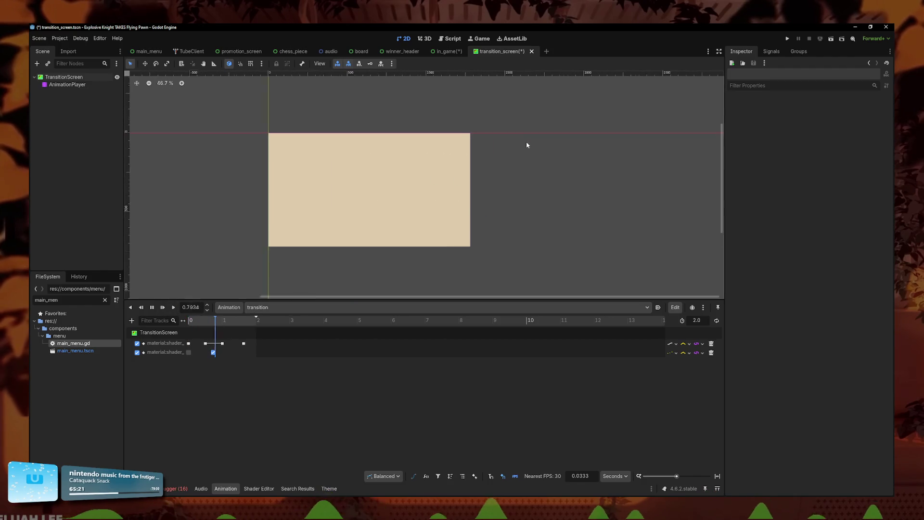
left_click_drag(268, 345, 203, 356)
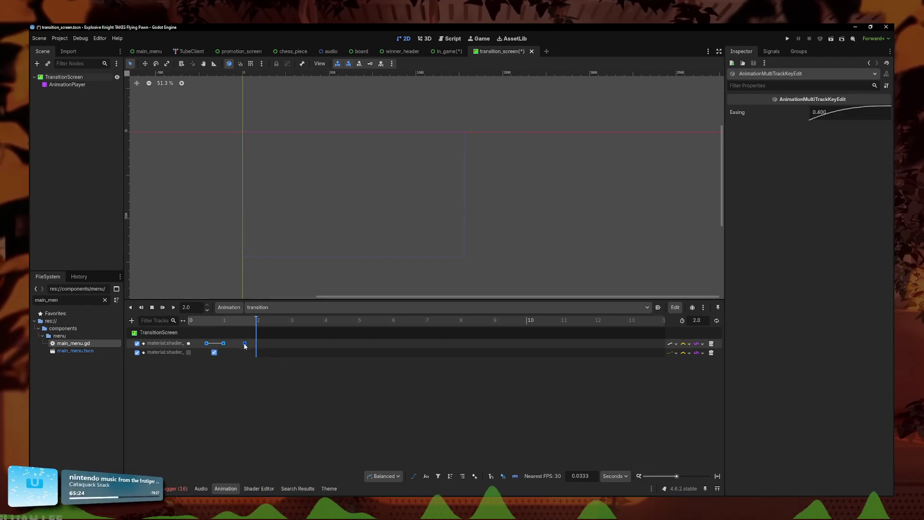
key("shift+d")
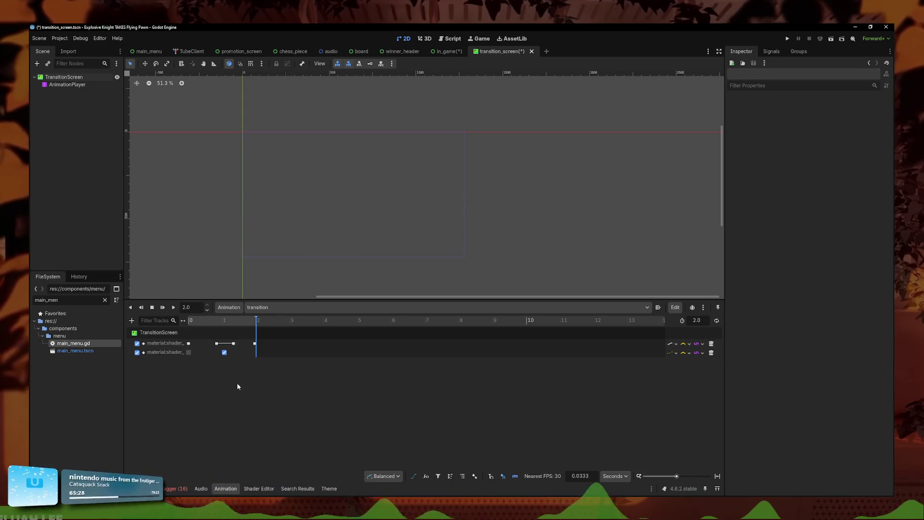
Step: Shift the selected keys slightly earlier, preview the transition, and save the scene
left_click_drag(234, 347, 231, 346)
left_click(231, 333)
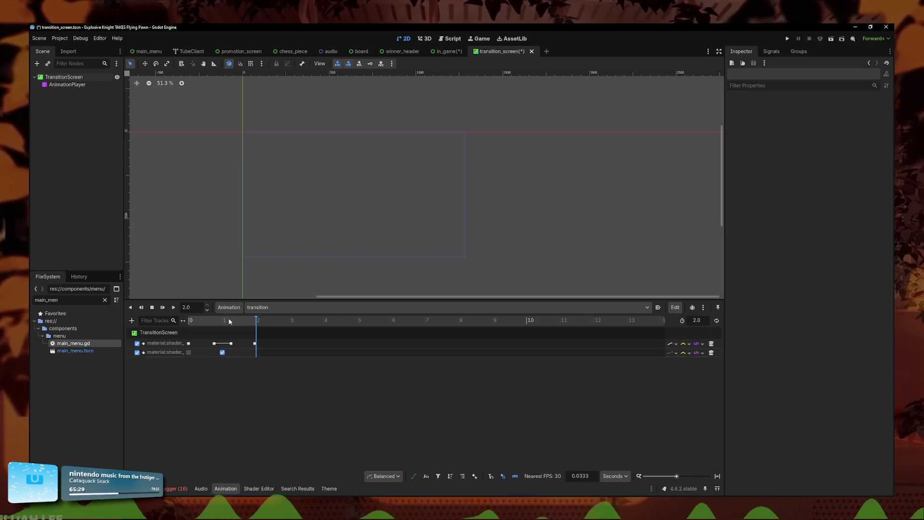
left_click(175, 307)
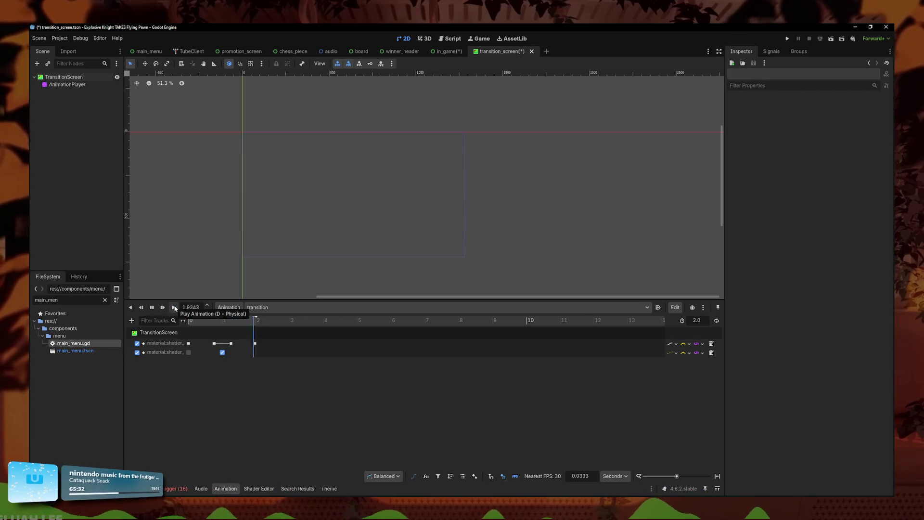
key("ctrl+s")
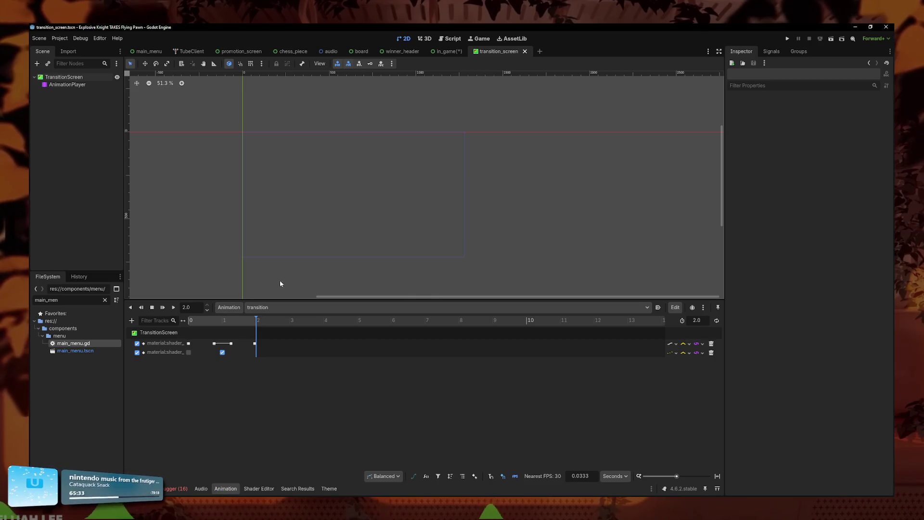
Step: Move the first shader track's middle key to 1.2 s, preview the transition, and save again
left_click(214, 343)
left_click(215, 354)
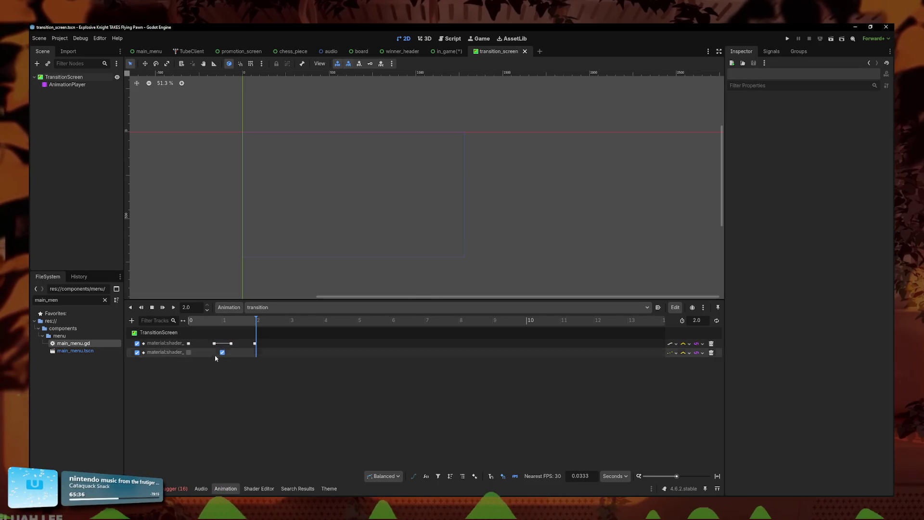
left_click(232, 344)
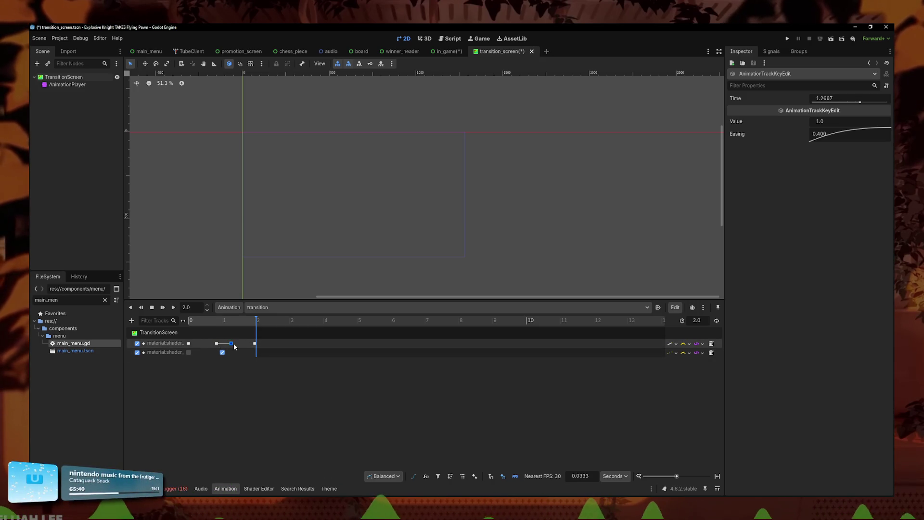
left_click_drag(231, 344, 229, 343)
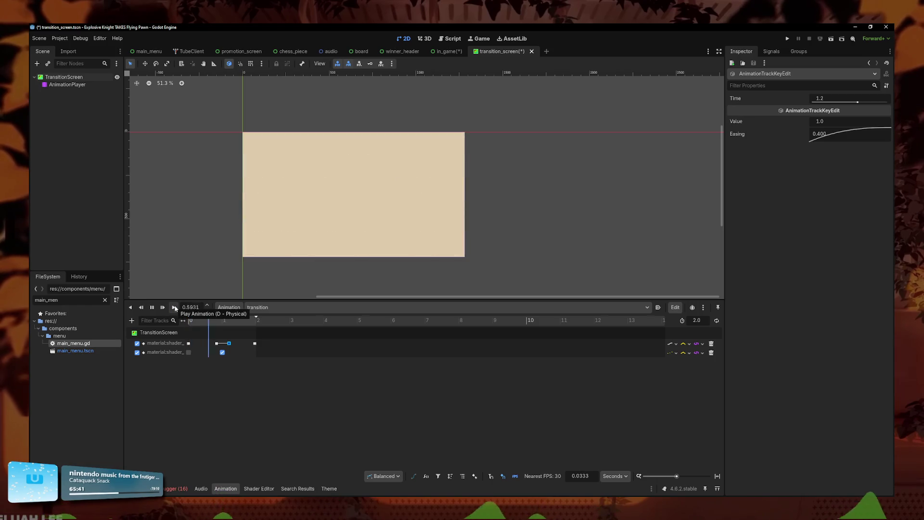
left_click(249, 353)
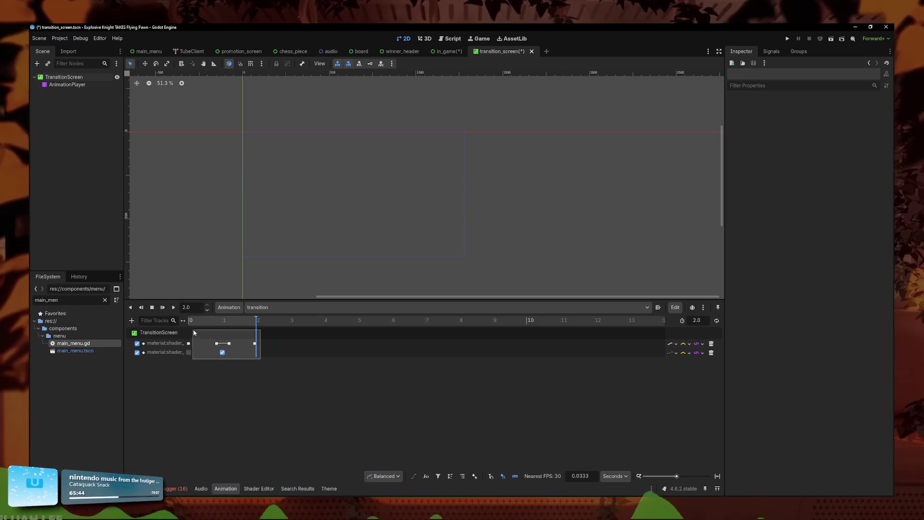
key("ctrl+s")
Step: Attach a new transition_screen.gd script to the TransitionScreen node
left_click(92, 76)
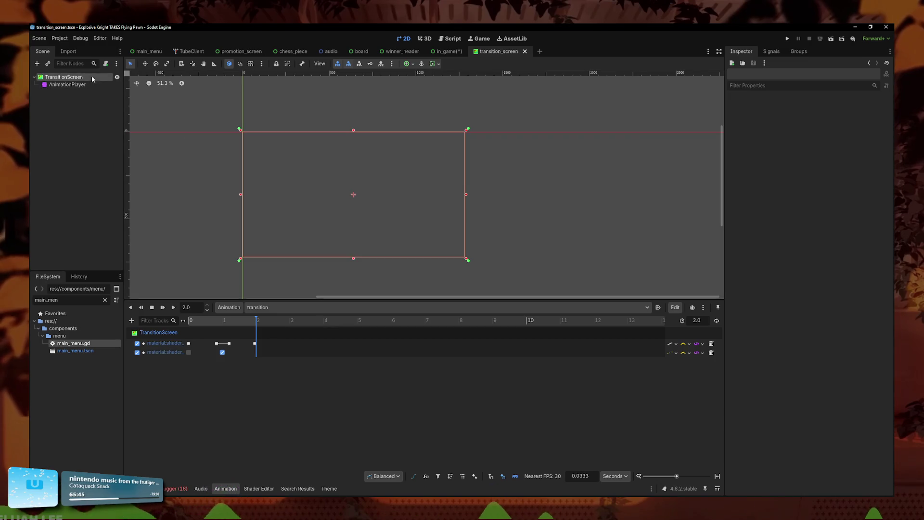
right_click(104, 78)
left_click(142, 155)
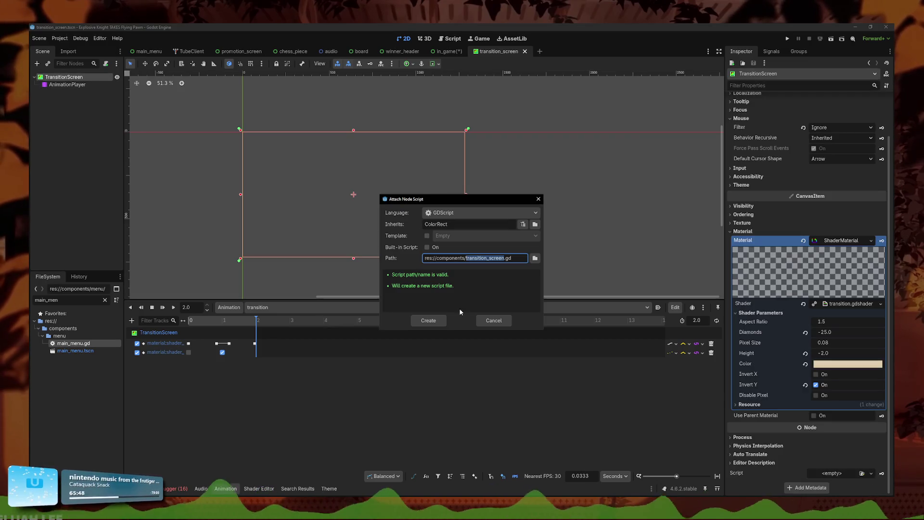
left_click(428, 320)
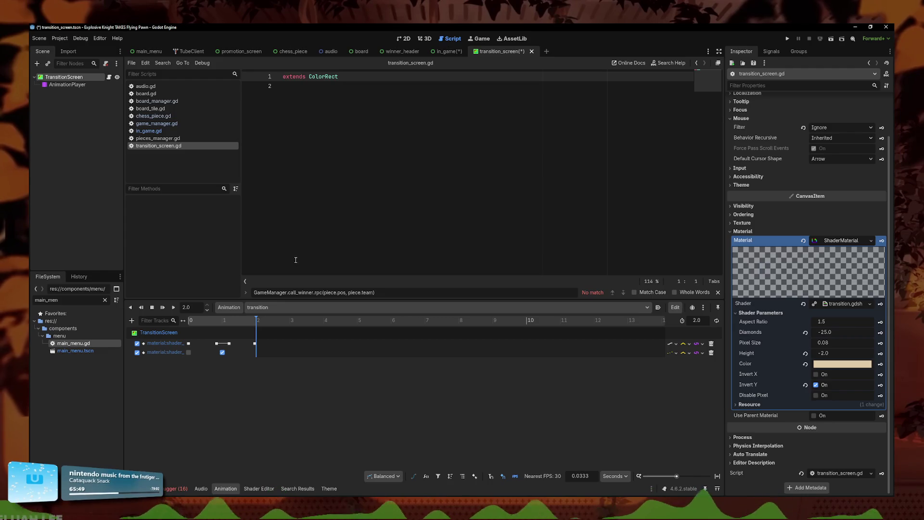
Step: Write func play() -> void that calls $AnimationPlayer.play("transition")
key("Return")
type("func r")
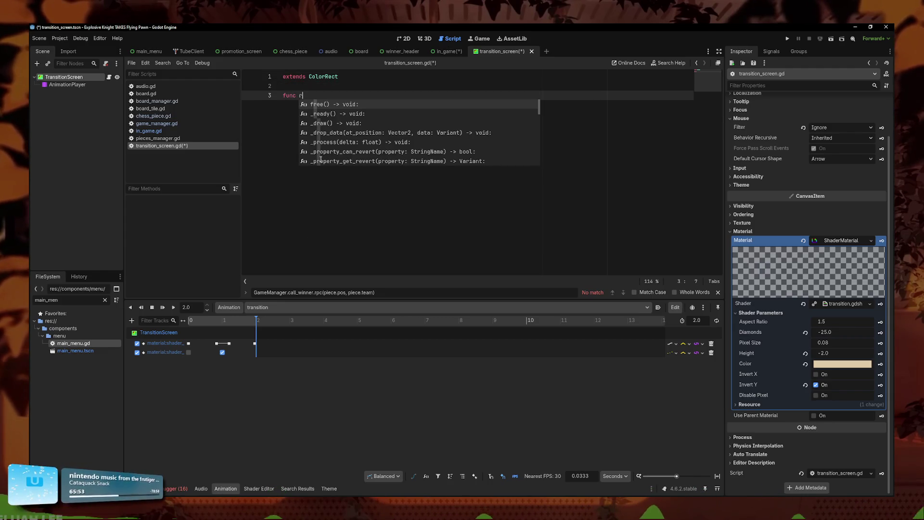
key("BackSpace")
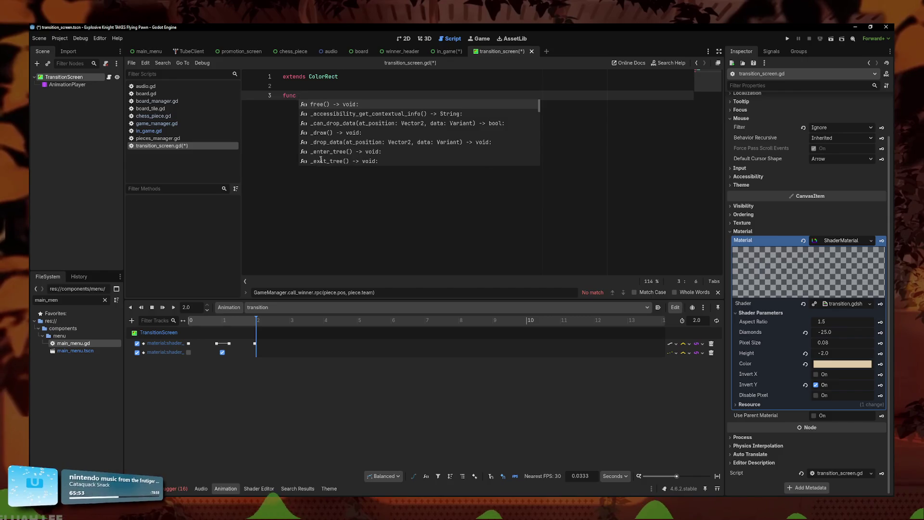
type("play() ->")
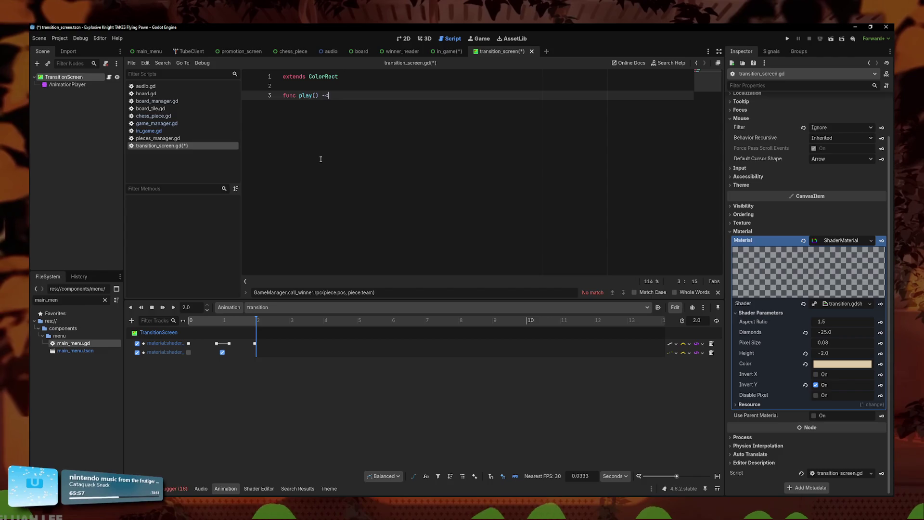
type(" void:")
key("Return")
type("$an")
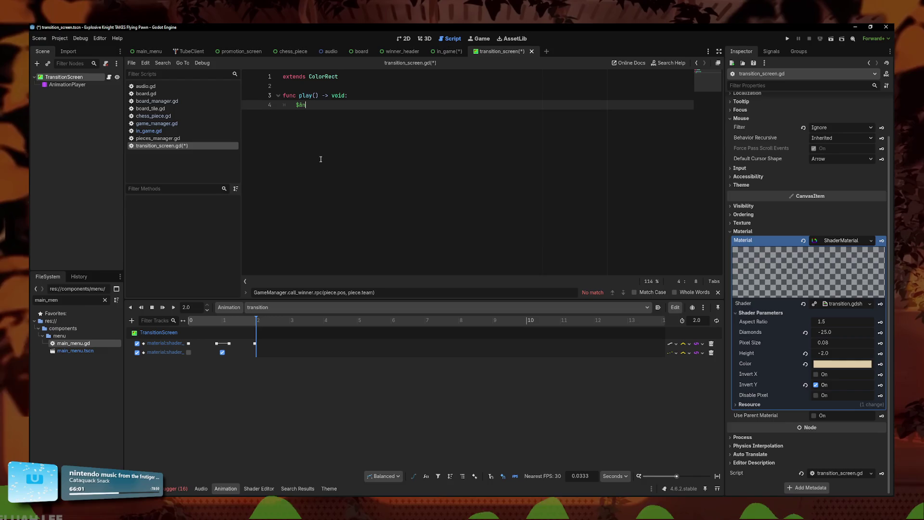
key("Return")
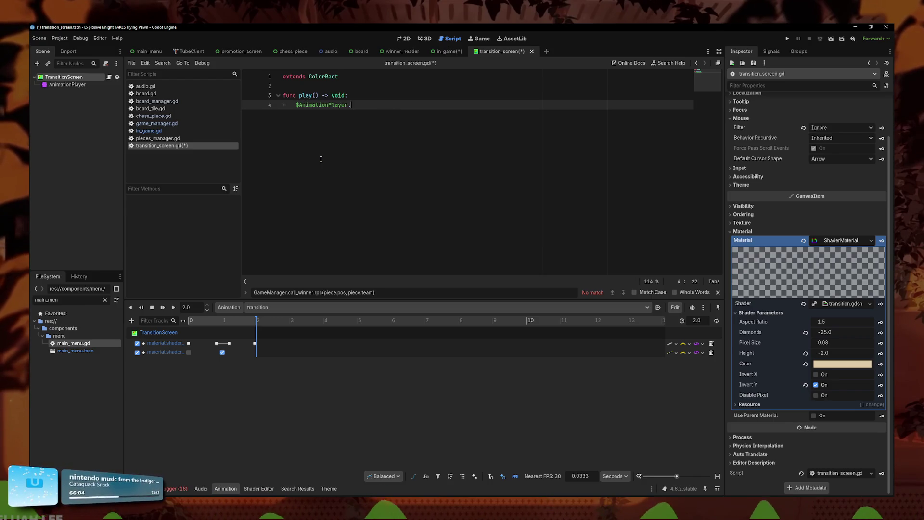
type(".play(\"transition\"")
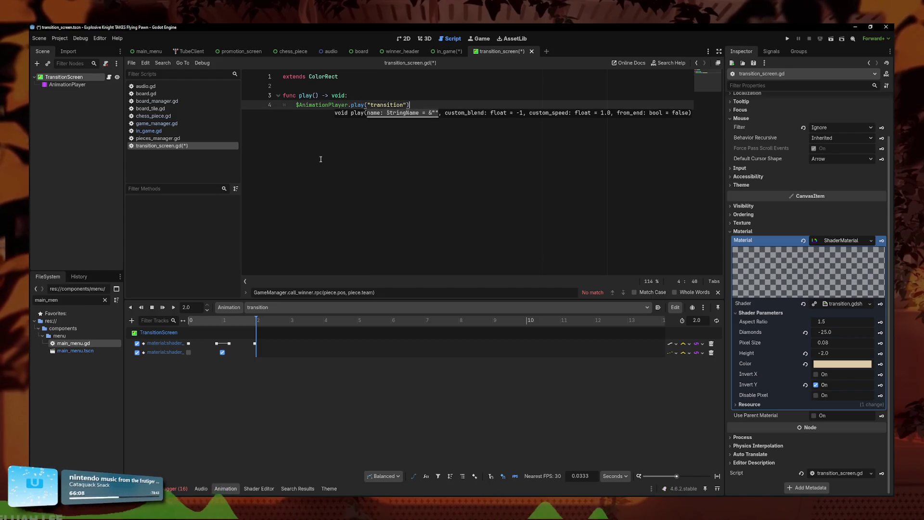
Step: Add blank lines above play() and start a signal declaration there
key("Up")
key("Up")
key("Return")
key("Return")
key("Up")
key("Up")
type("signal")
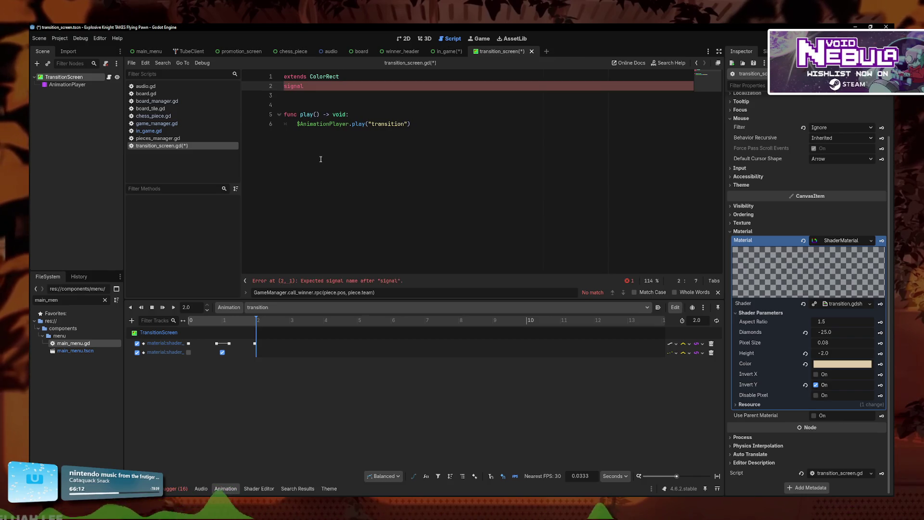
Step: Push the signal line down, glance at board_manager.gd and game_manager.gd, then return to transition_screen.gd
key("alt+Down")
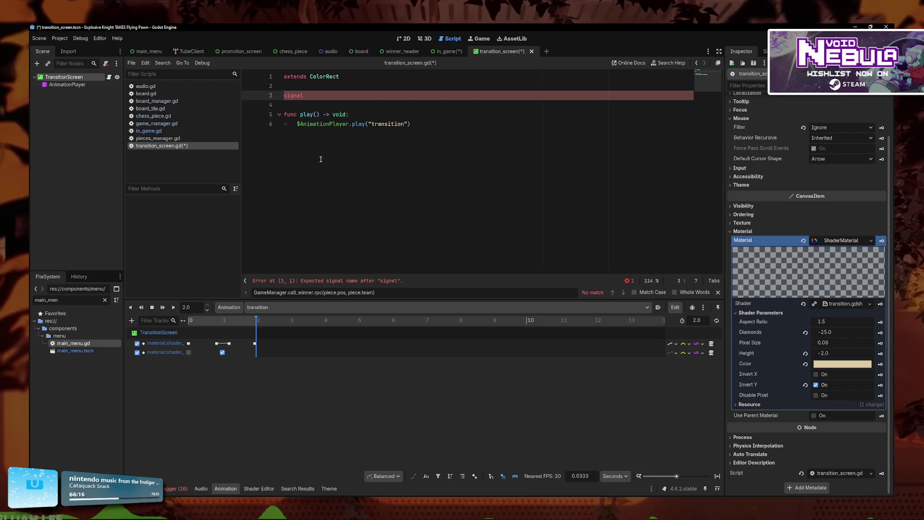
left_click(179, 102)
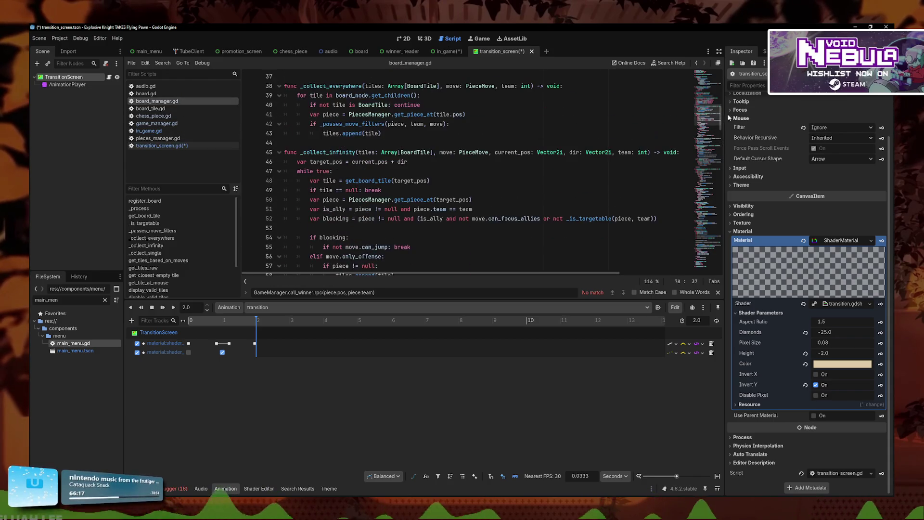
left_click(167, 117)
left_click(164, 124)
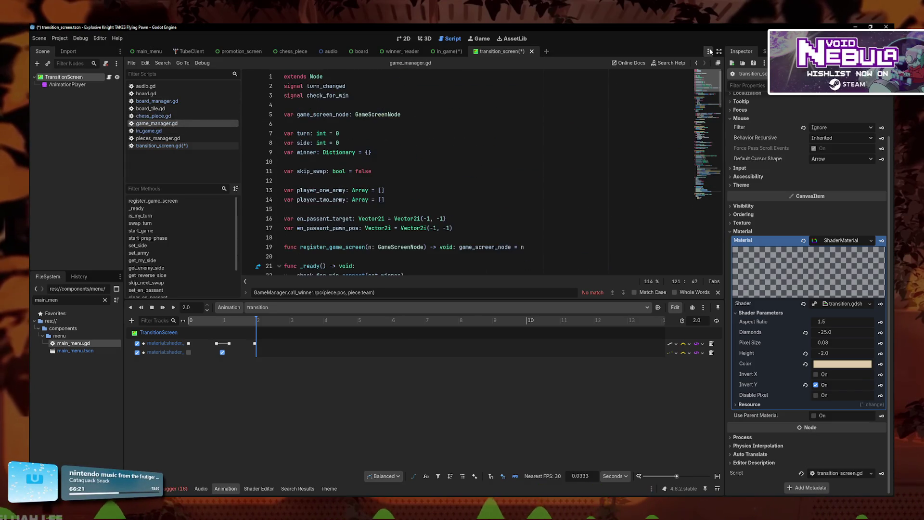
left_click(155, 145)
type("signal an")
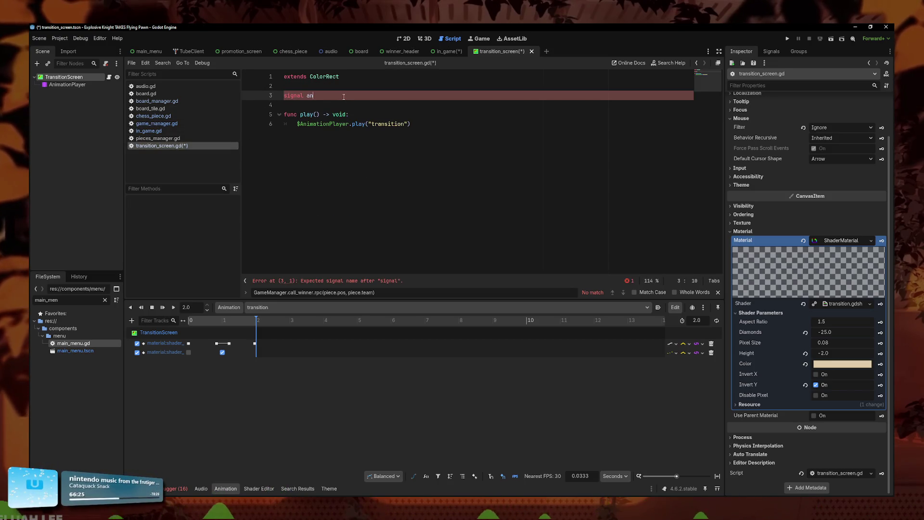
Step: Fix the signal name and add 'await $AnimationPlayer.animation_finished' after the play call
key("BackSpace")
type("transition_done")
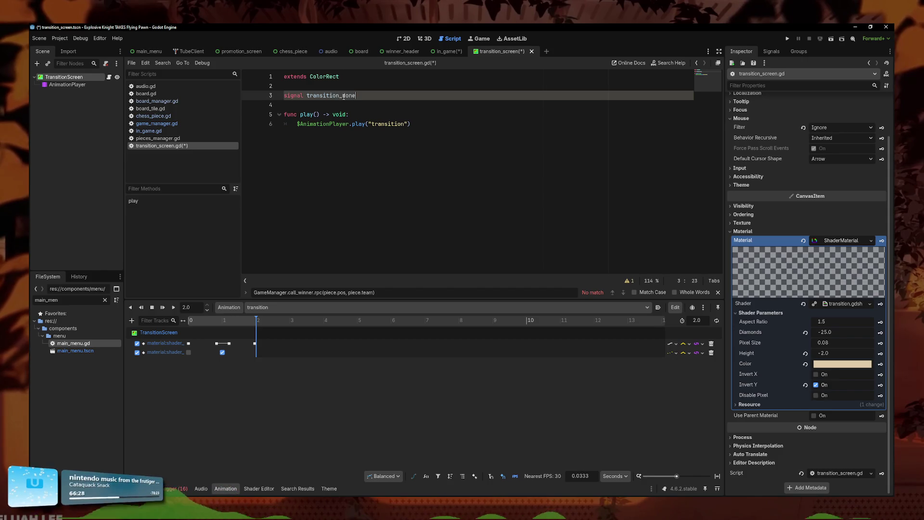
left_click(422, 134)
key("Return")
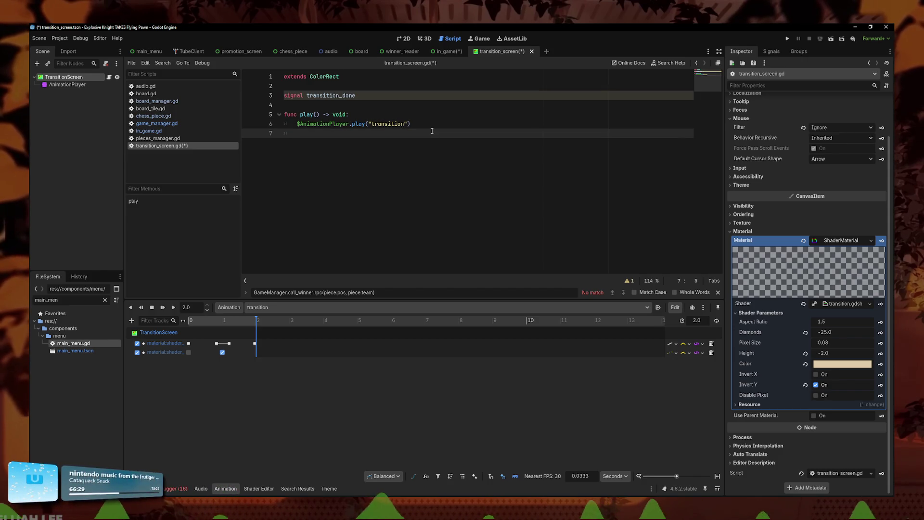
type("await $AnimationPlayer")
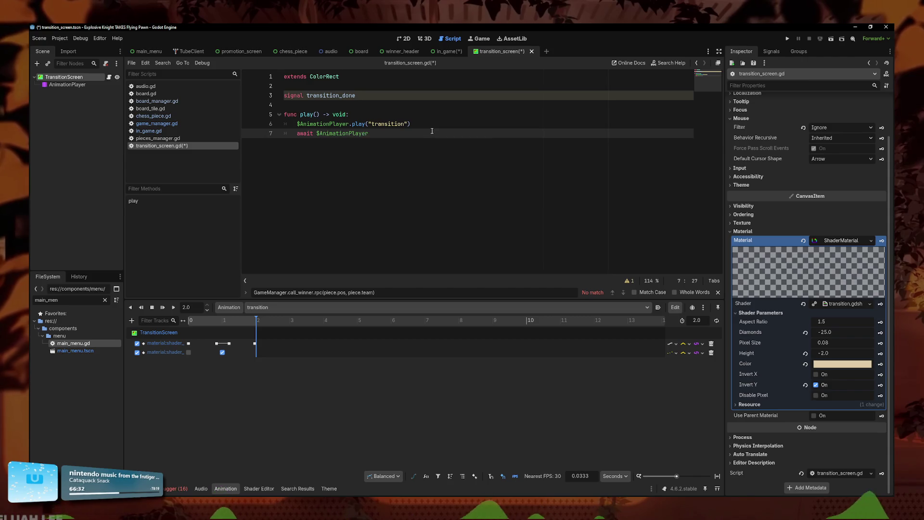
type(".ani")
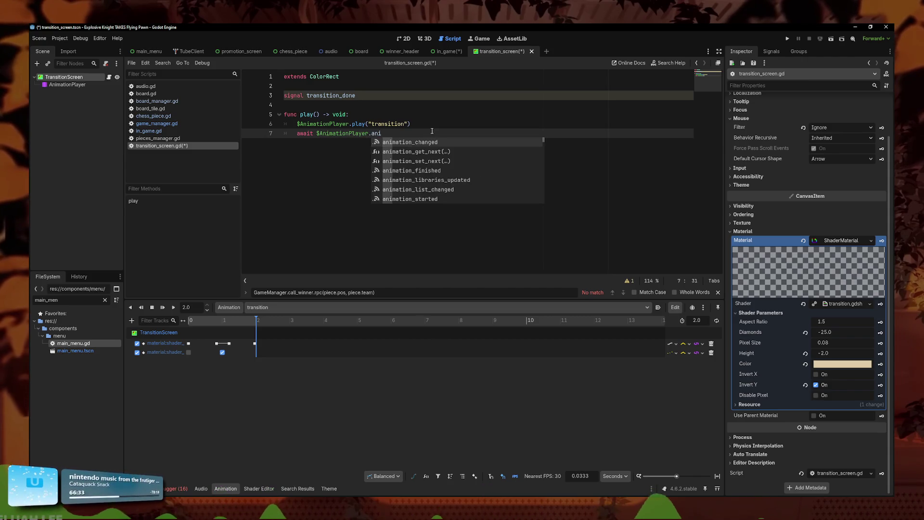
key("Down")
key("Down")
key("Down")
key("Return")
Step: Add emit_signal("transition_done") after the await and save the script
key("Return")
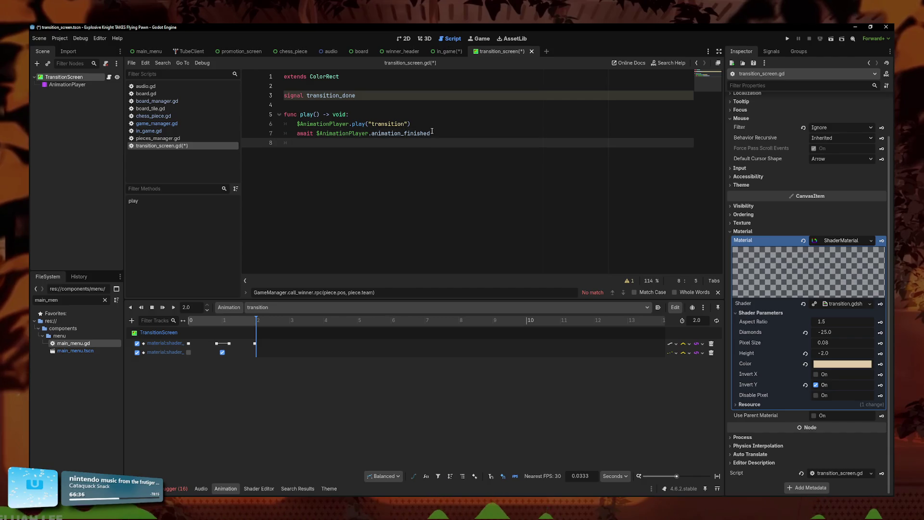
type("emit")
key("Return")
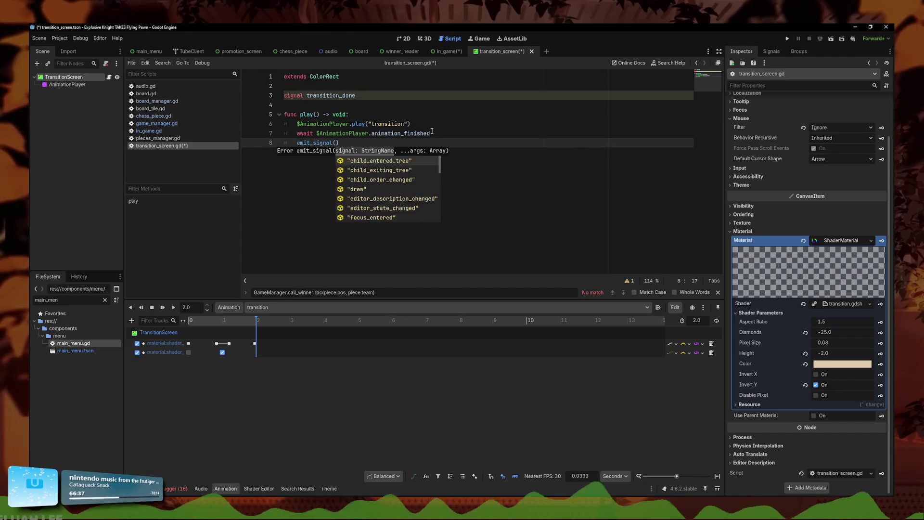
type("tran")
key("Return")
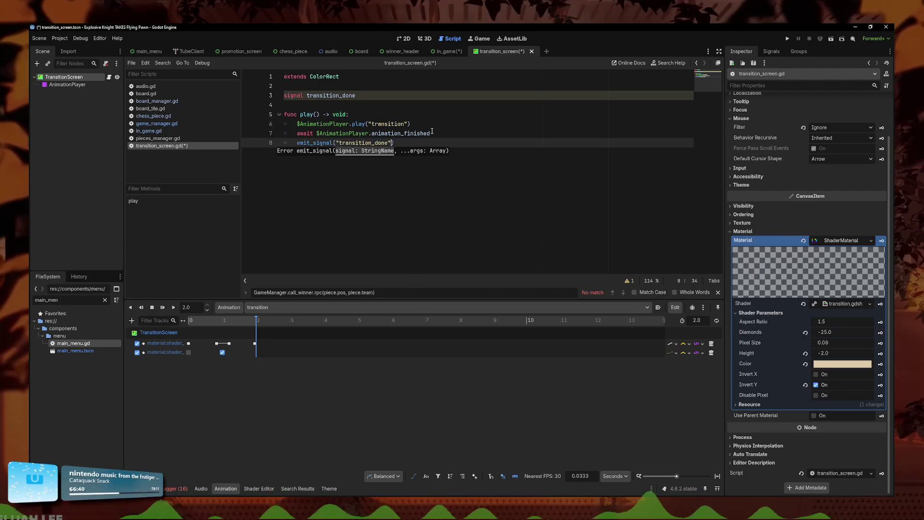
key("ctrl+s")
left_click(356, 134)
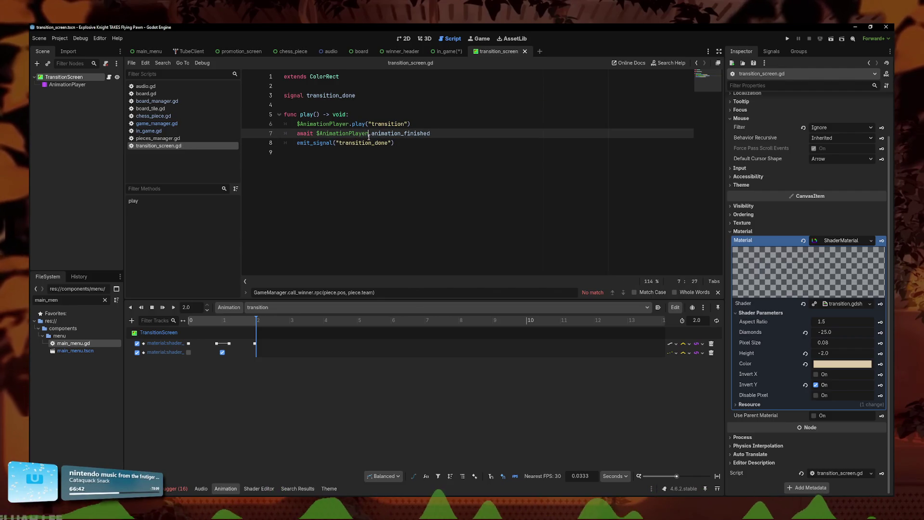
key("Up")
key("Up")
Step: Add res://components/transition_screen.tscn to the Autoload list as TransitionScreen
left_click(61, 38)
left_click(73, 54)
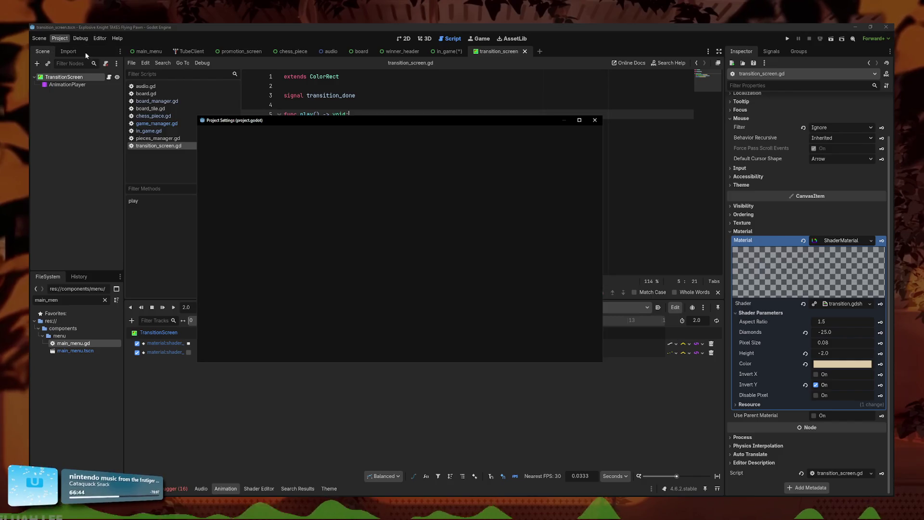
left_click(315, 135)
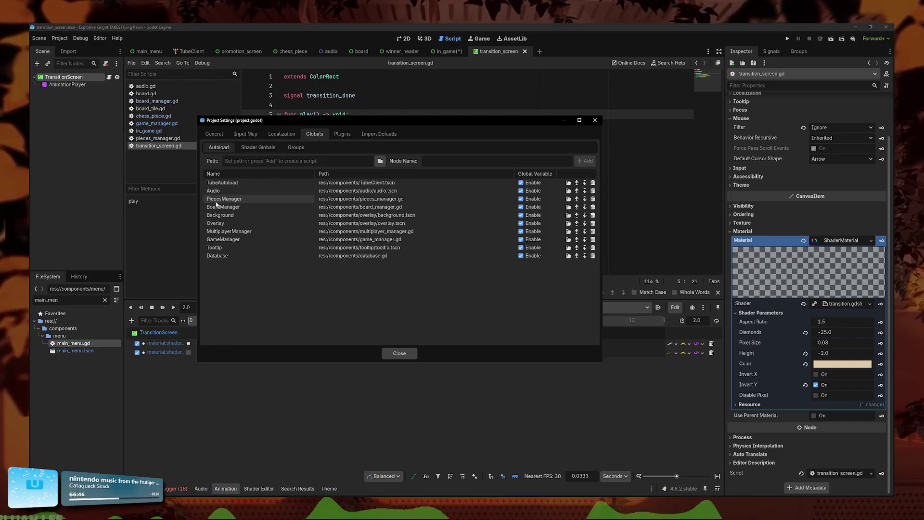
left_click(380, 161)
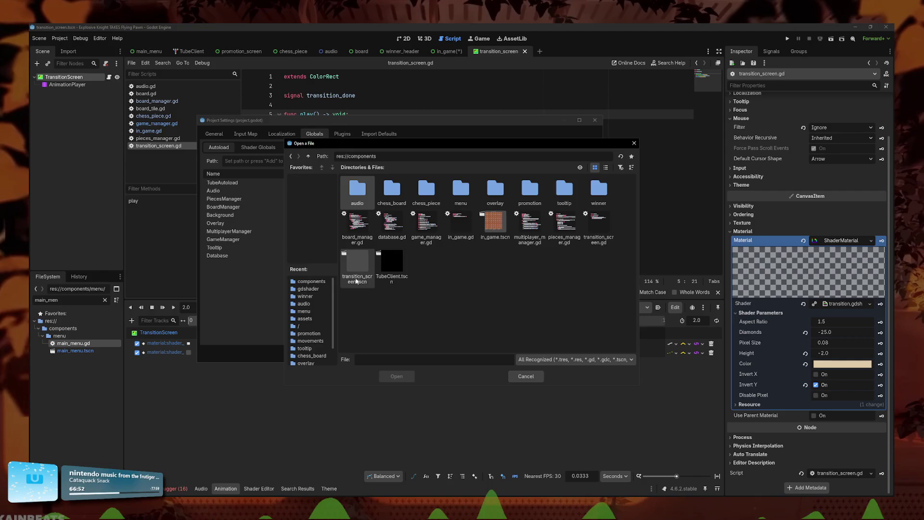
double_click(358, 263)
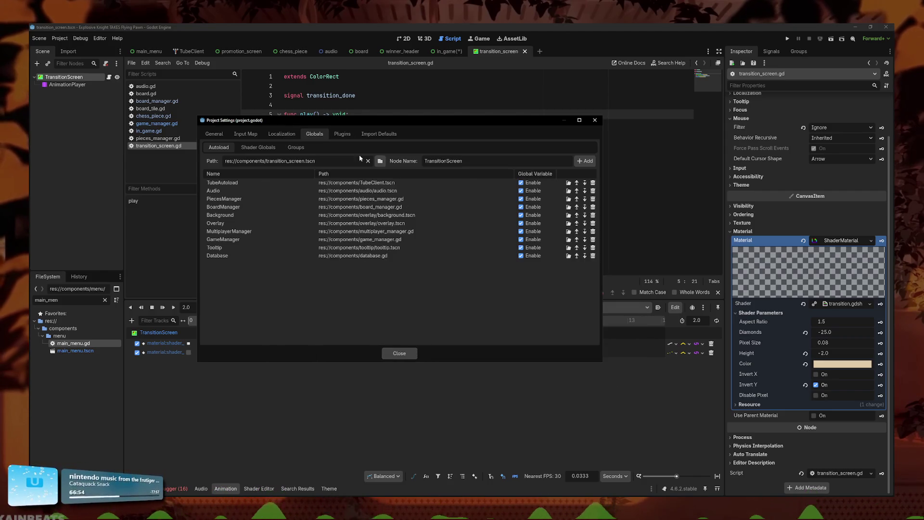
left_click(585, 161)
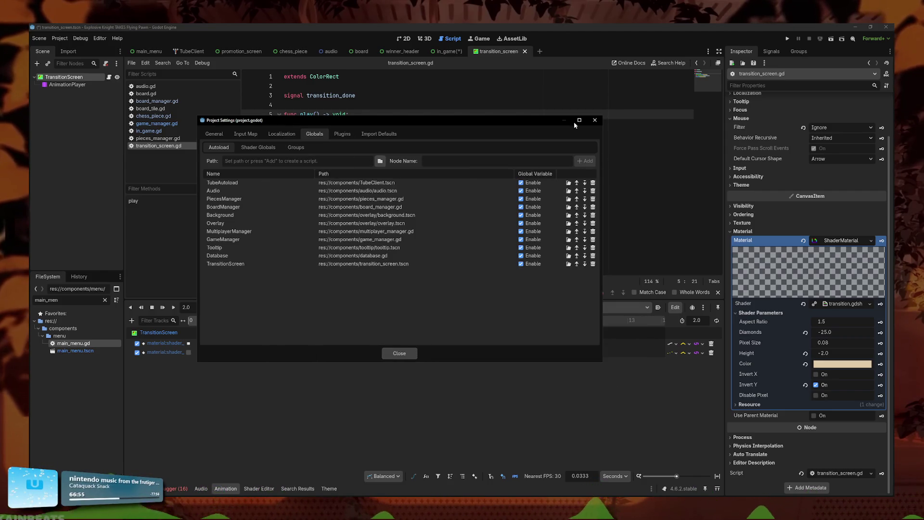
left_click(595, 120)
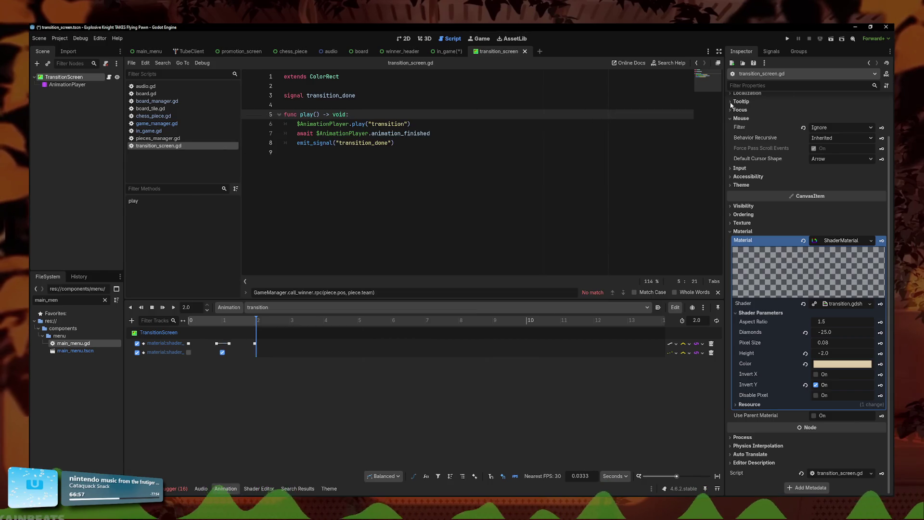
Step: Filter the Inspector for 'index', set Z Index to 999, and save
left_click(788, 85)
type("index")
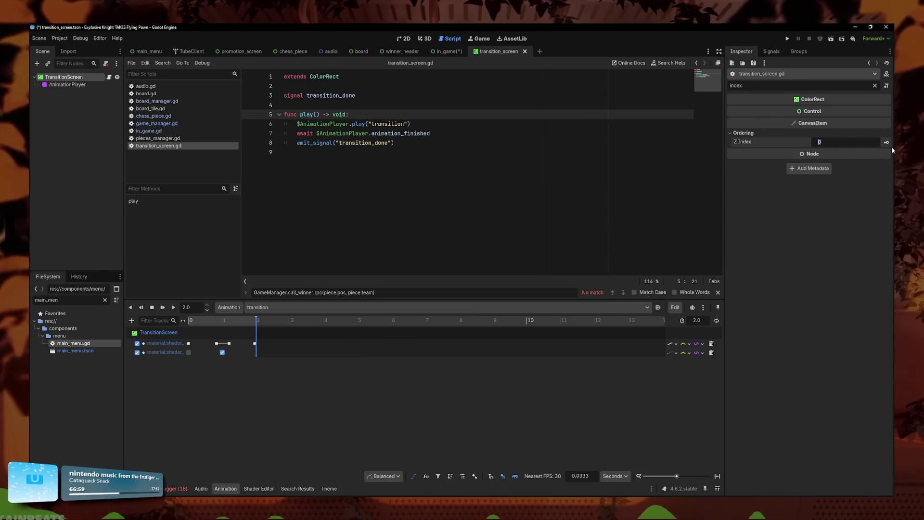
type("999")
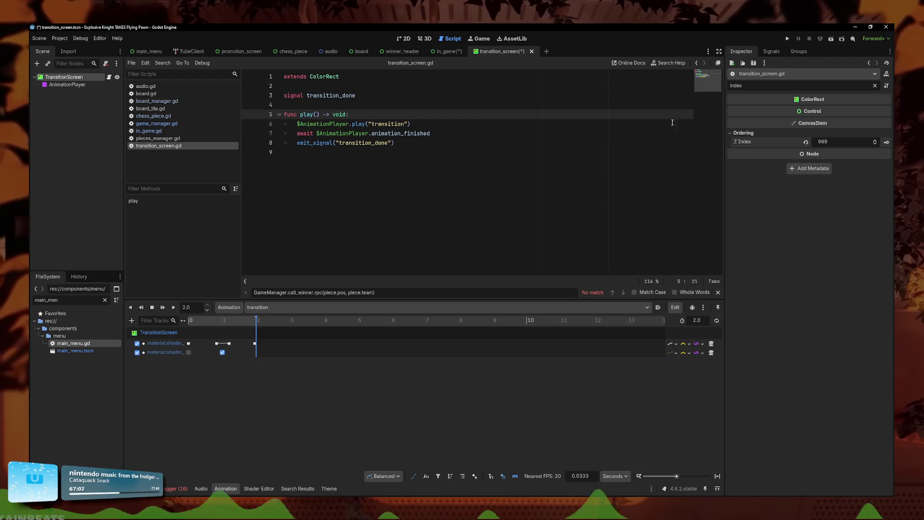
left_click(540, 147)
key("ctrl+s")
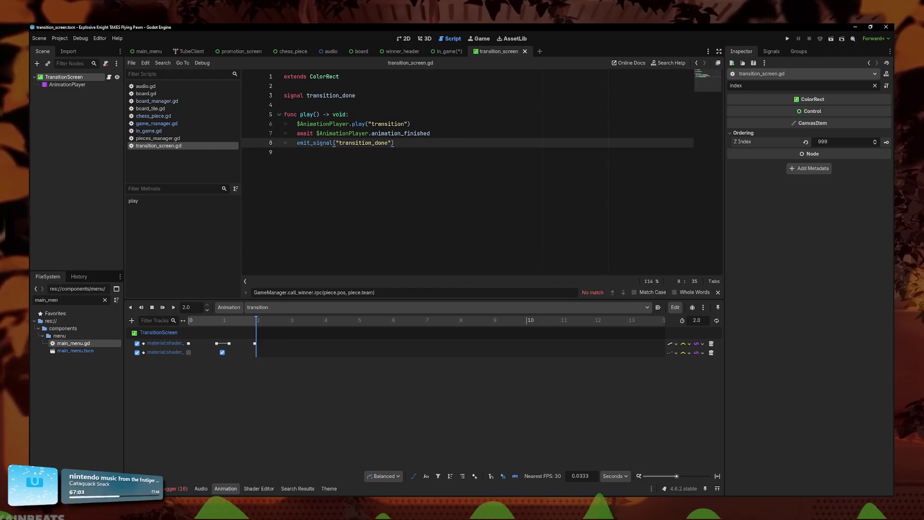
left_click(420, 168)
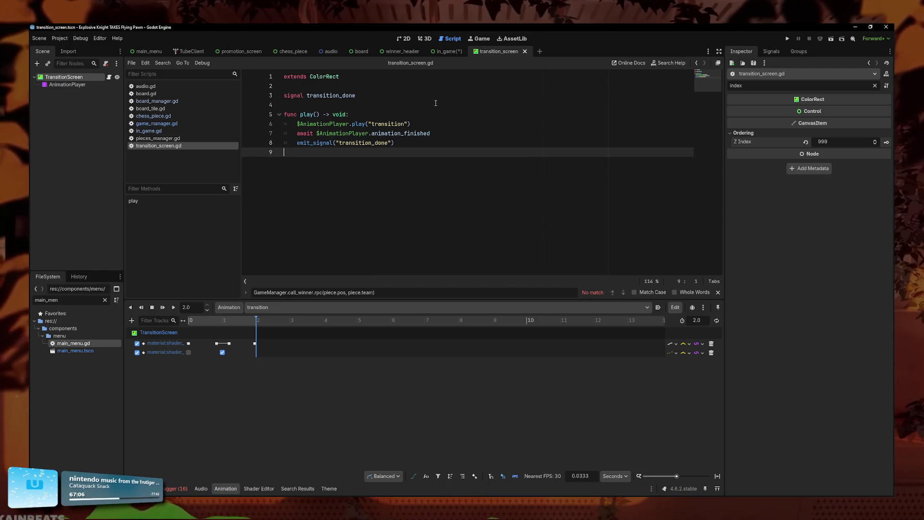
Step: Check the in_game scene and 2D view, then review the transition_screen.gd script
left_click(445, 54)
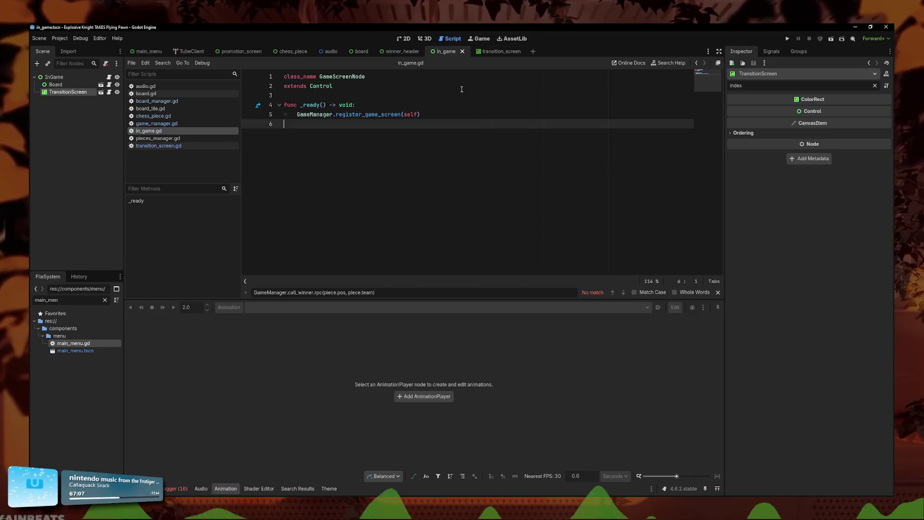
left_click(492, 53)
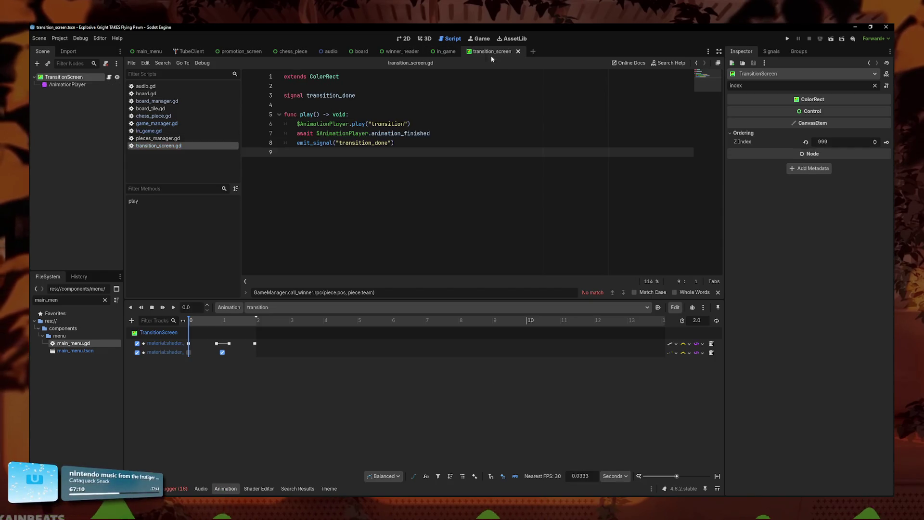
left_click(408, 40)
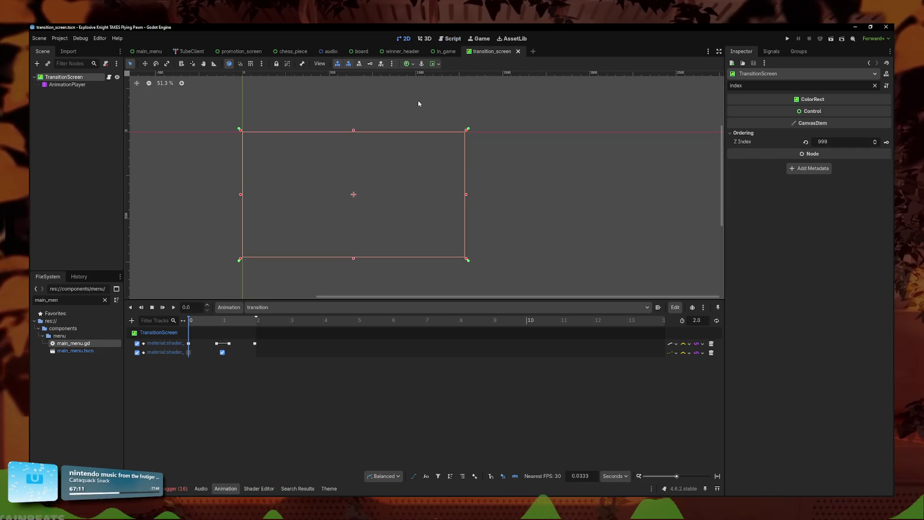
left_click(499, 147)
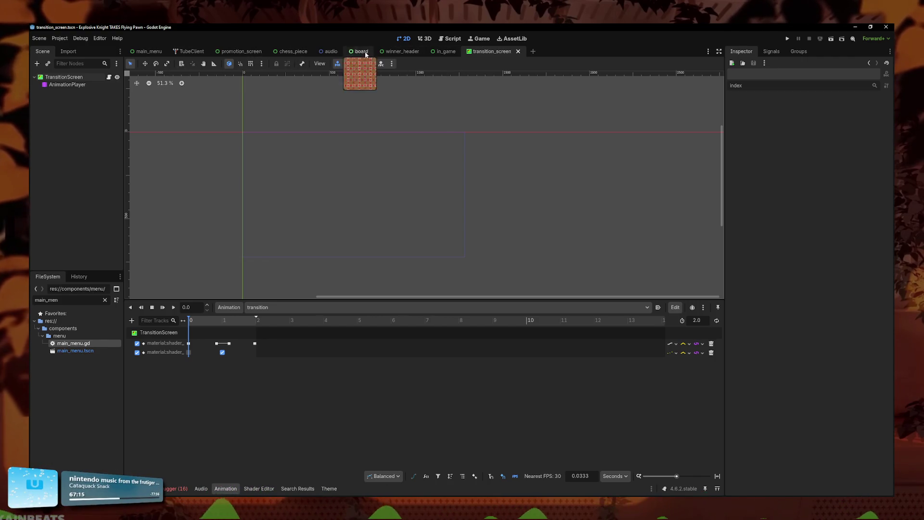
left_click(109, 77)
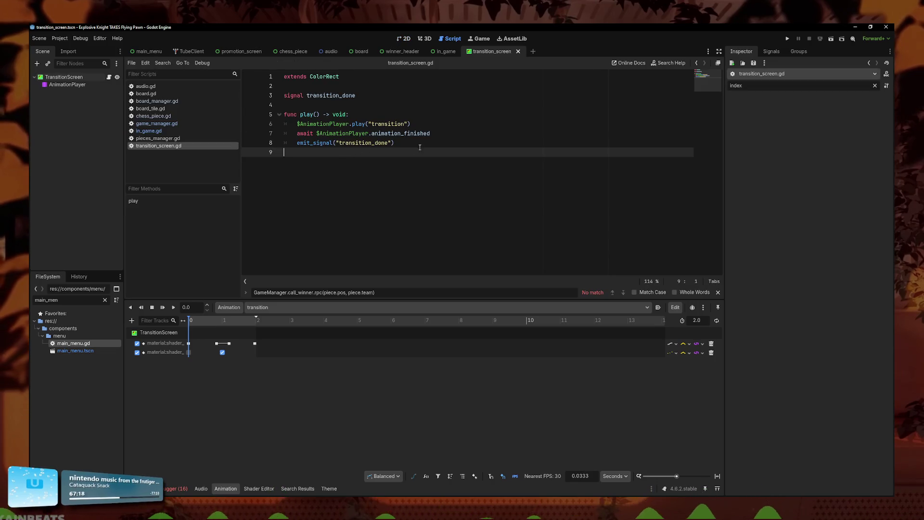
left_click_drag(423, 143, 297, 143)
left_click(376, 152)
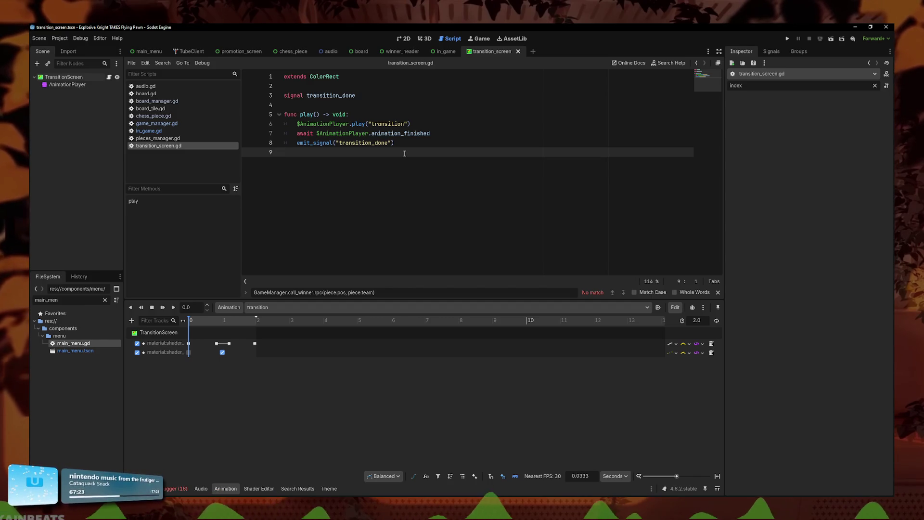
key("ctrl+a")
left_click(266, 232)
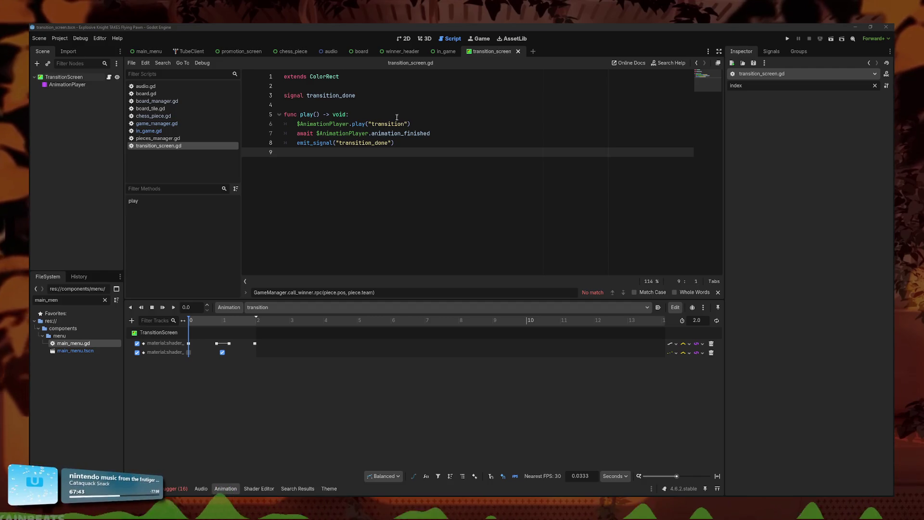
Step: Insert 'await get_tree().create_timer(1.5).timeout' after the play call and save
left_click(424, 124)
key("Return")
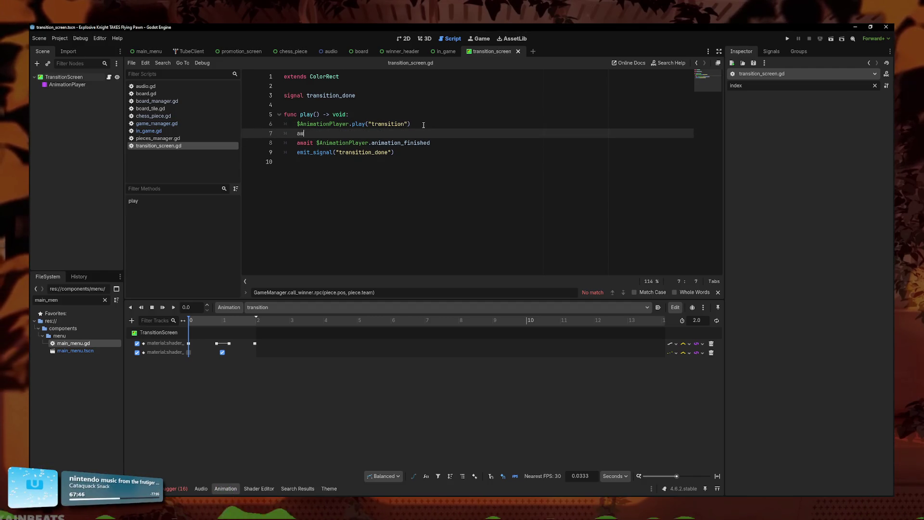
type("ait")
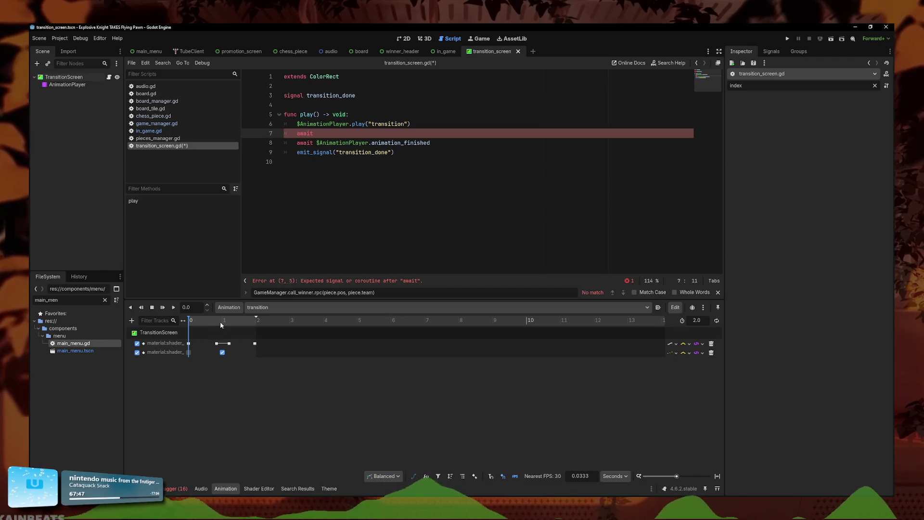
type(".")
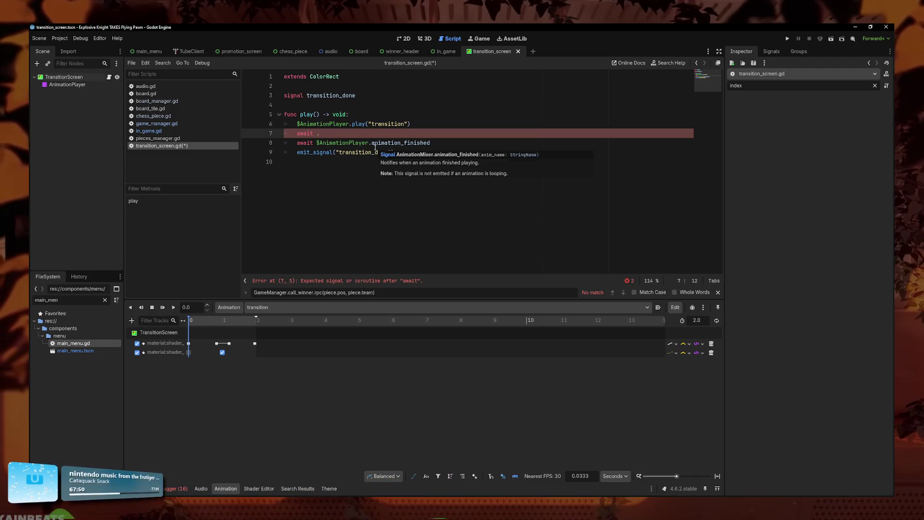
type("tree")
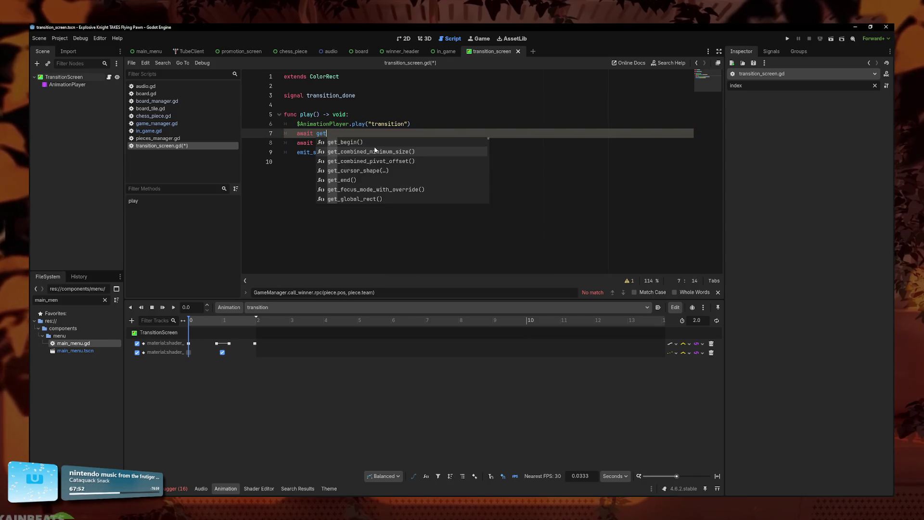
key("Return")
type(".crea")
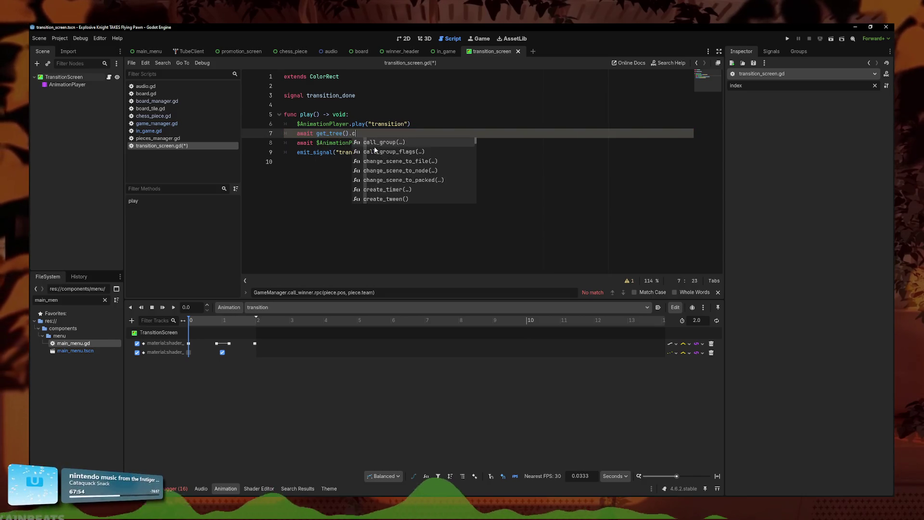
key("Return")
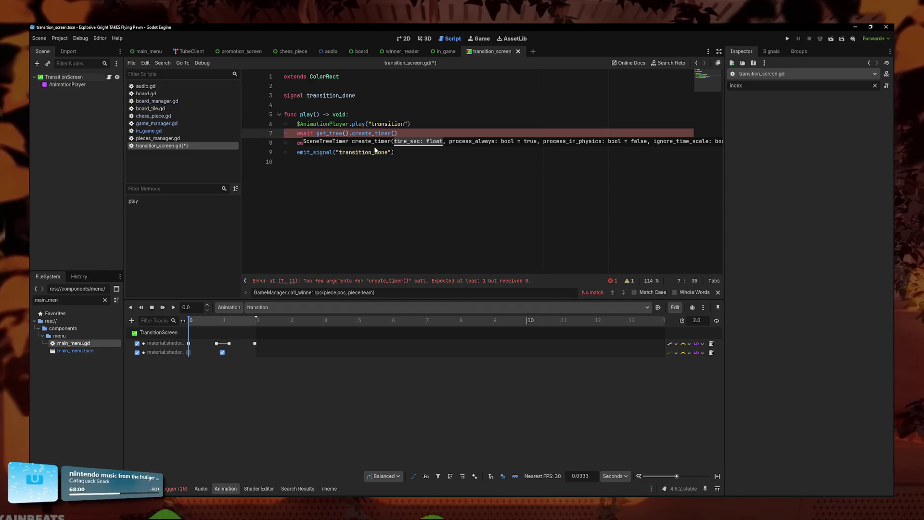
type(".5).time")
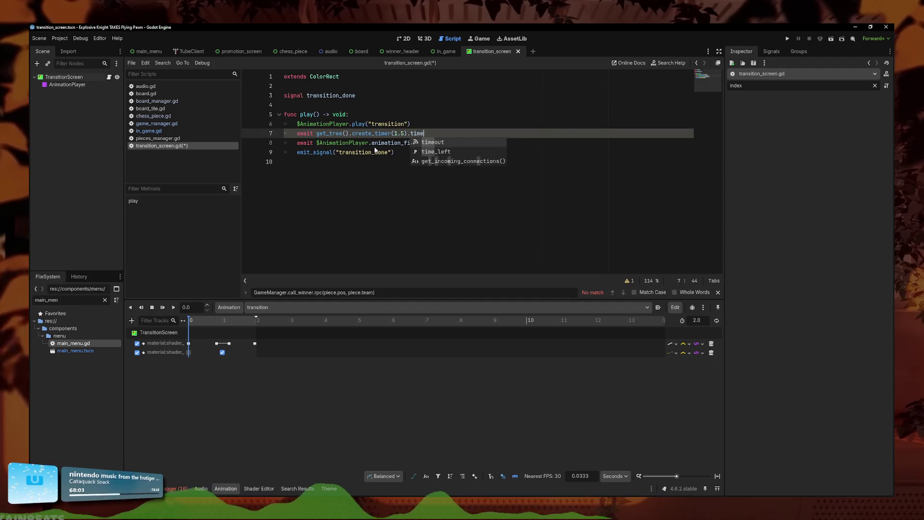
key("Return")
key("ctrl+s")
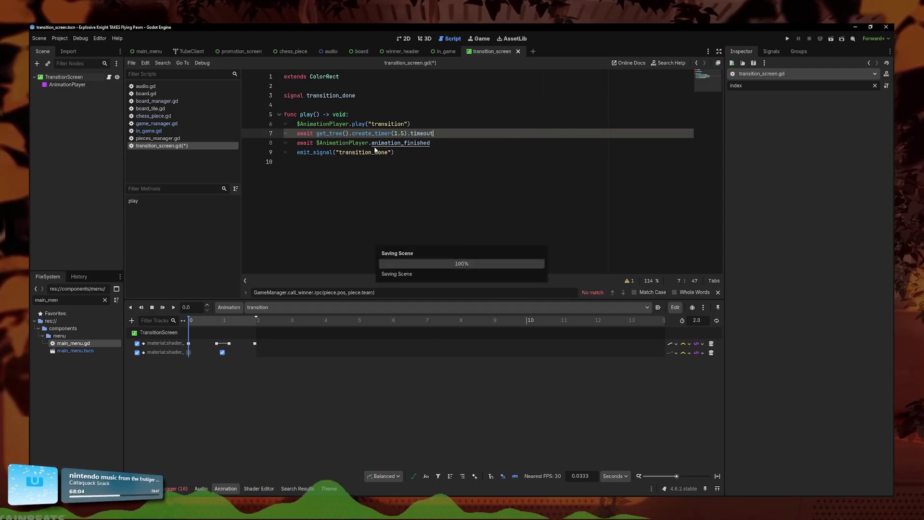
Step: Select the entire transition_screen.gd script
left_click(387, 152)
key("shift+Up")
key("shift+Up")
key("shift+Up")
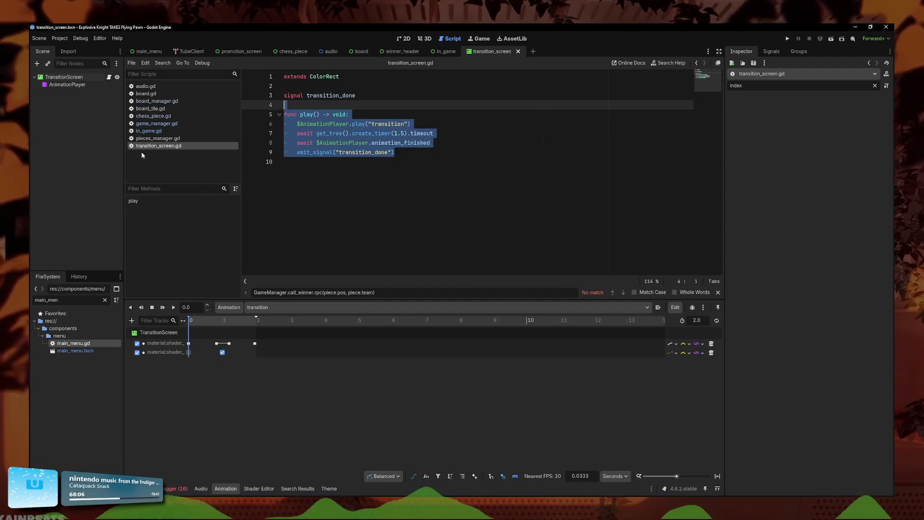
key("ctrl+a")
key("alt+Tab")
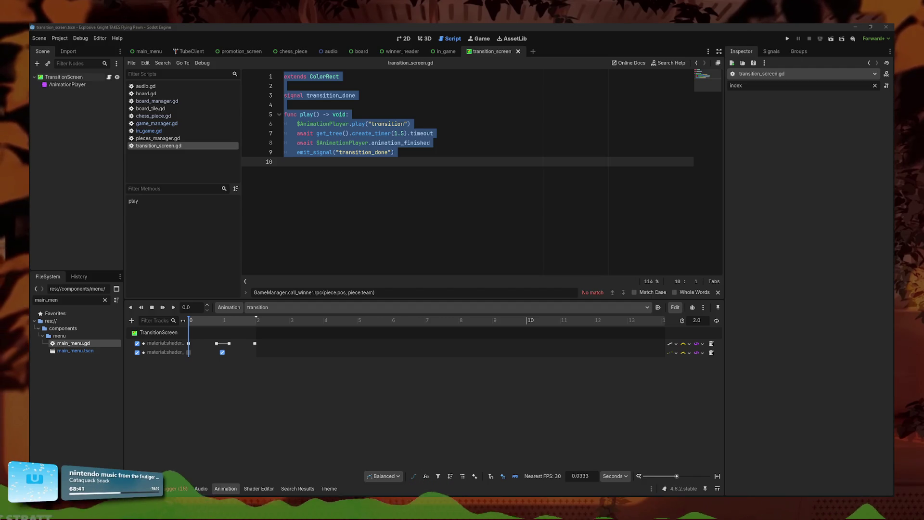
Step: Comment out the animation_finished await, delete the emit_signal line and transition_done signal, and save
left_click(438, 143)
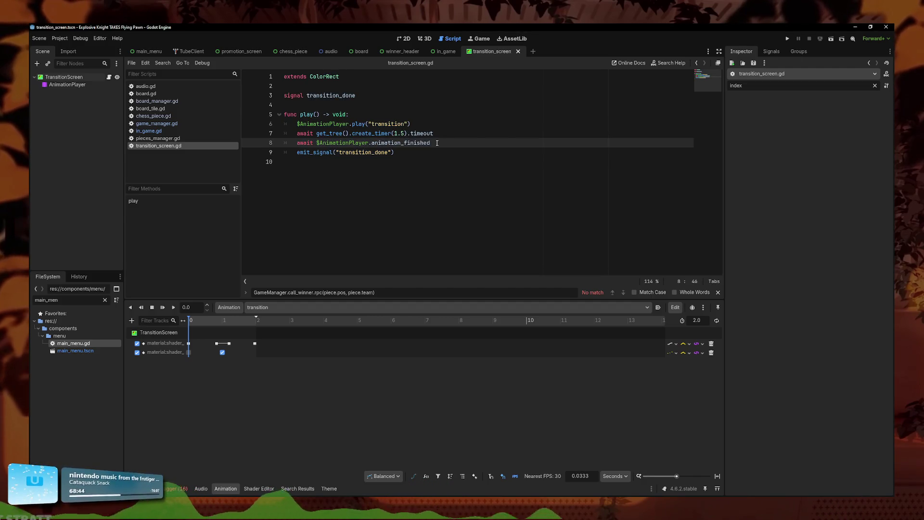
key("BackSpace")
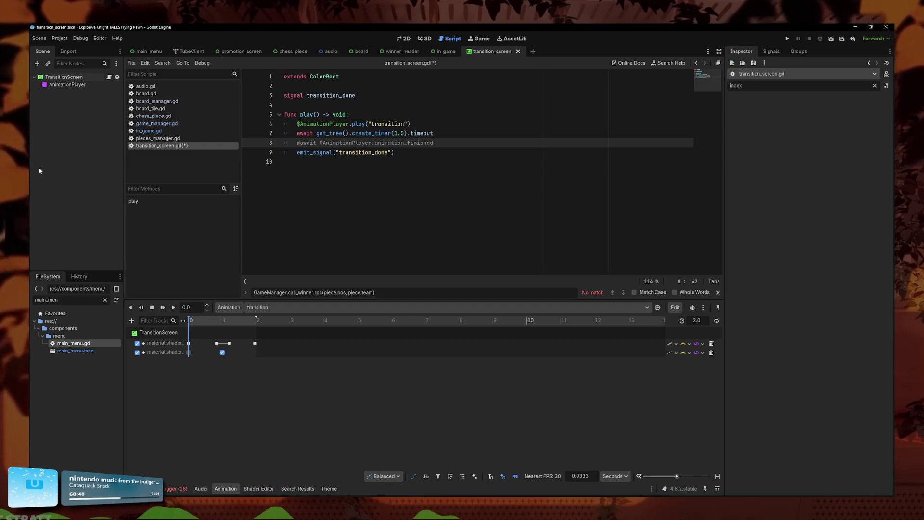
double_click(380, 152)
key("ctrl+shift+k")
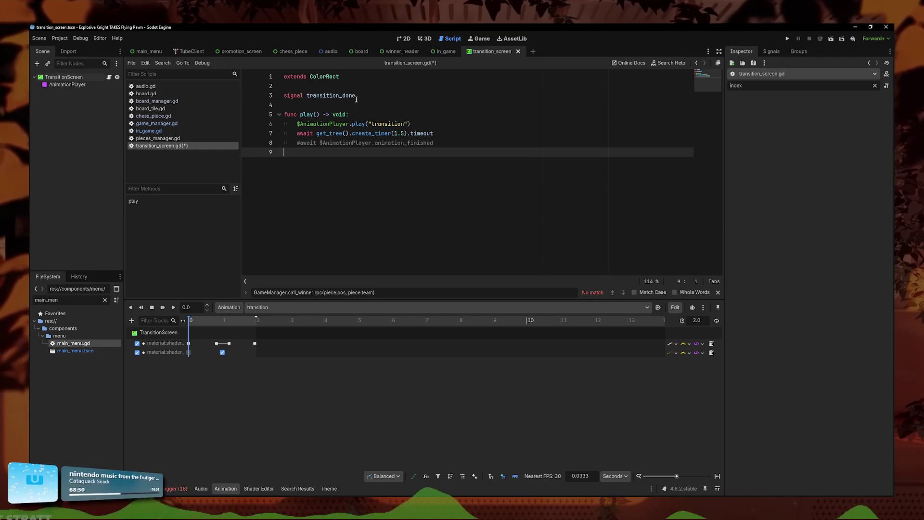
double_click(360, 96)
key("ctrl+shift+k")
key("ctrl+s")
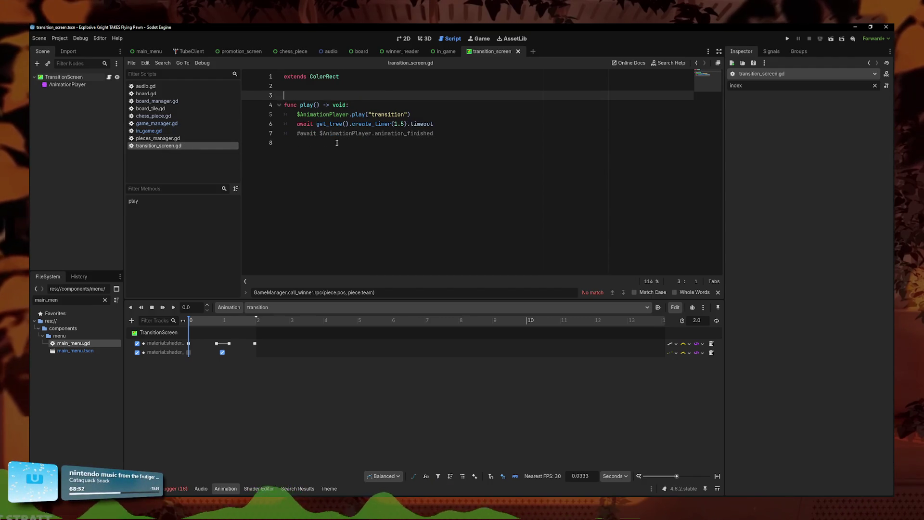
Step: Remove the leftover blank line, save again, and place the caret in the 1.5 timer value
key("BackSpace")
key("ctrl+s")
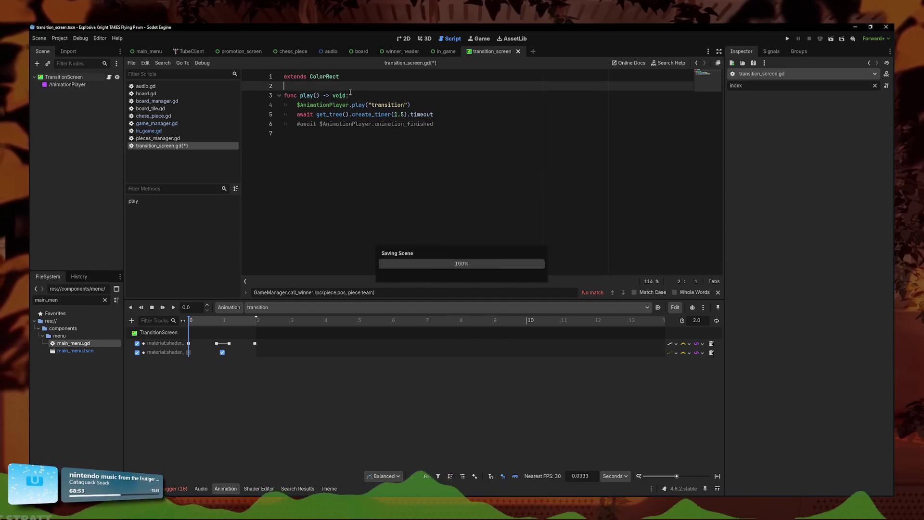
left_click(438, 116)
left_click(401, 116)
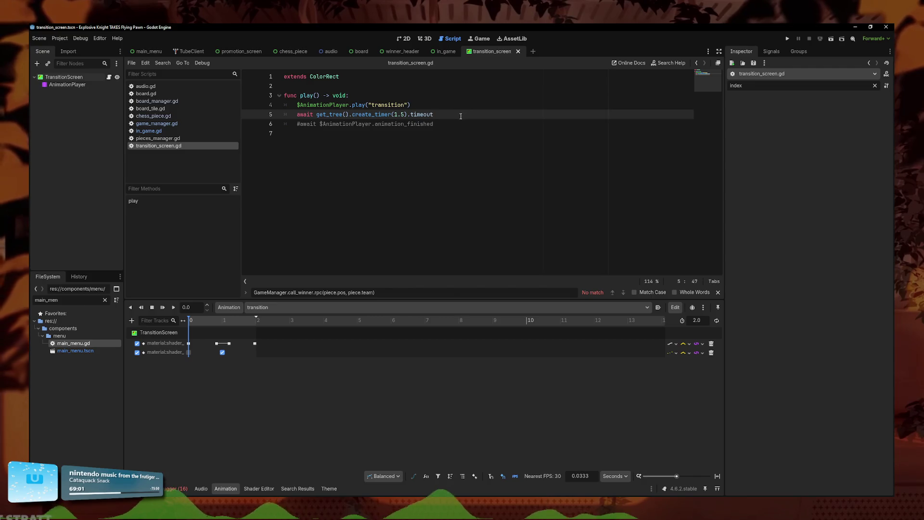
Step: Look through game_manager.gd and in_game.gd, then open the main_menu scene
left_click(183, 124)
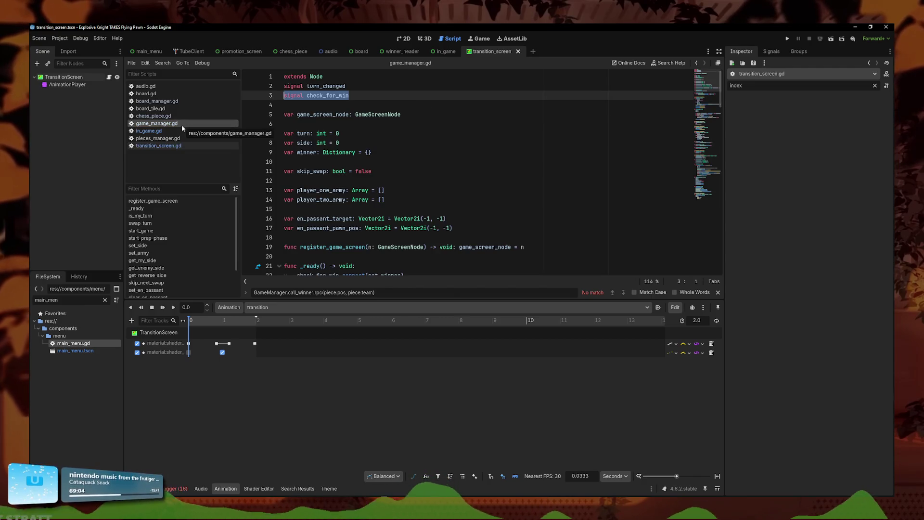
left_click(148, 130)
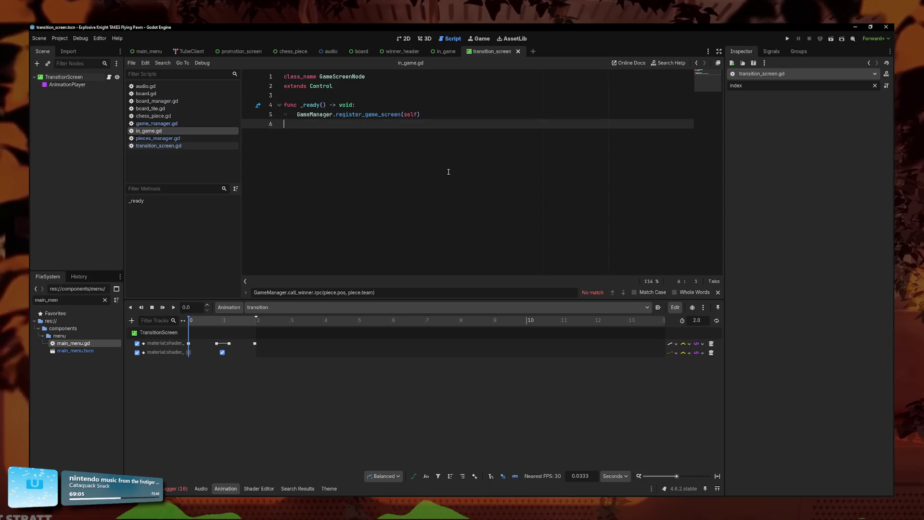
left_click(167, 124)
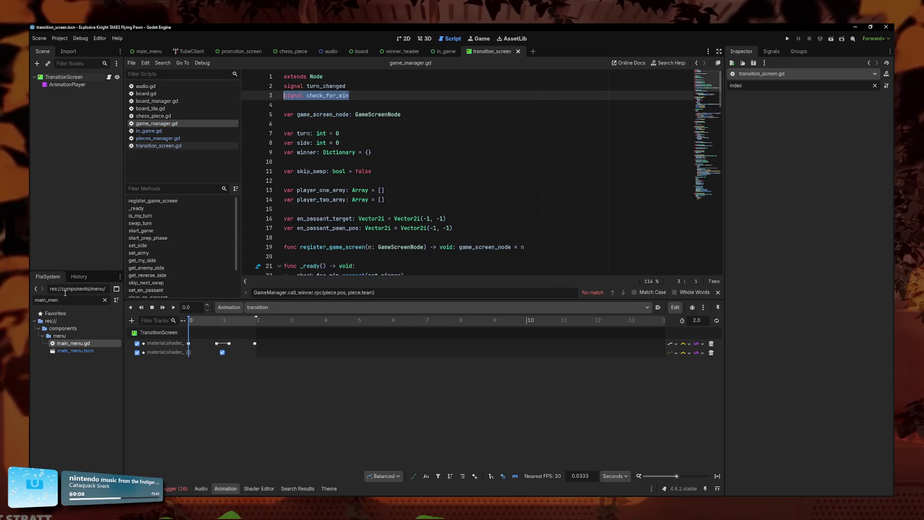
double_click(88, 352)
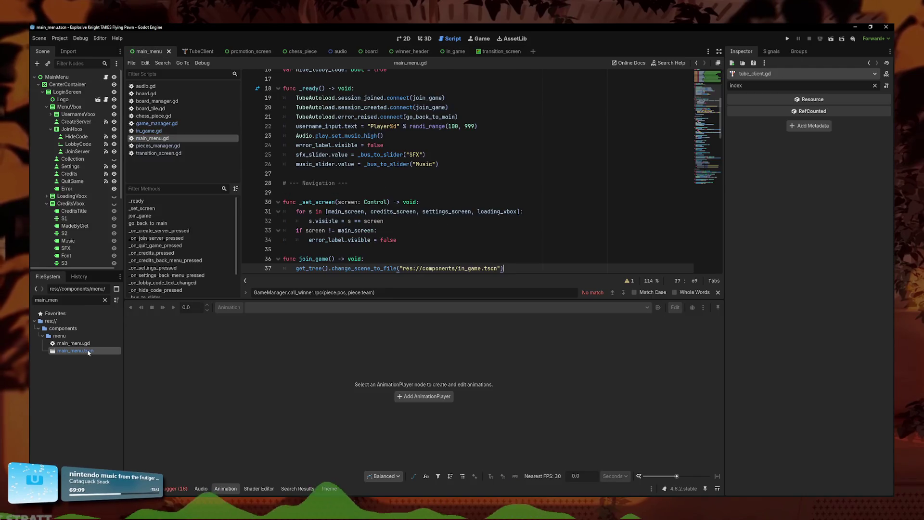
Step: Add 'await TransitionScreen.play()' on a new line inside join_game
left_click(502, 233)
scroll(533, 225, "down", 1)
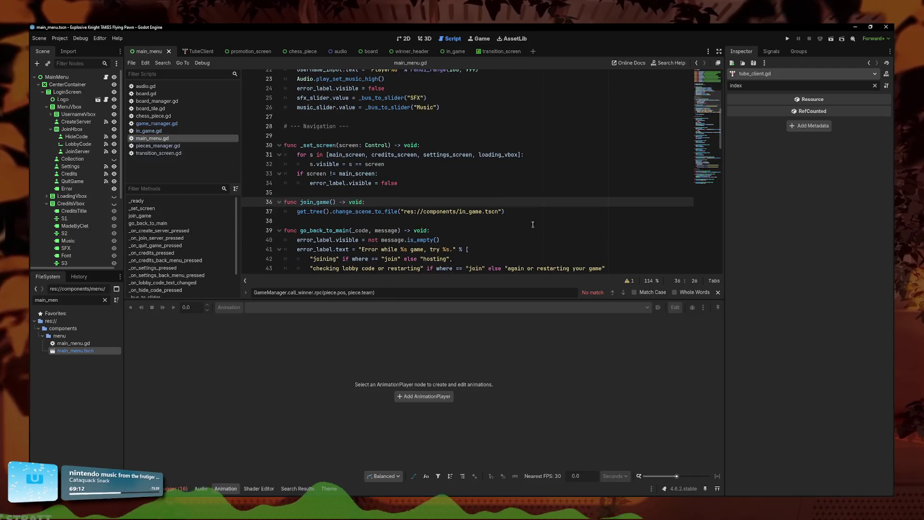
key("Return")
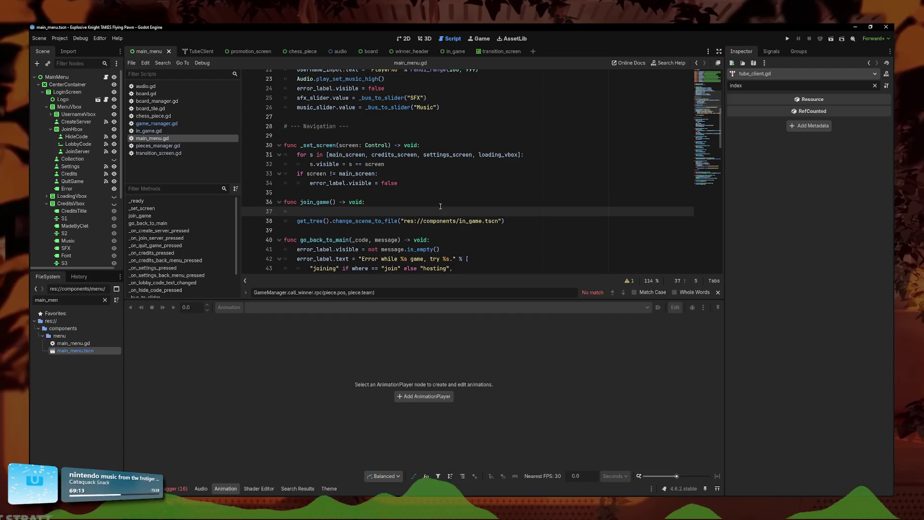
type("Tra")
key("Down")
key("Down")
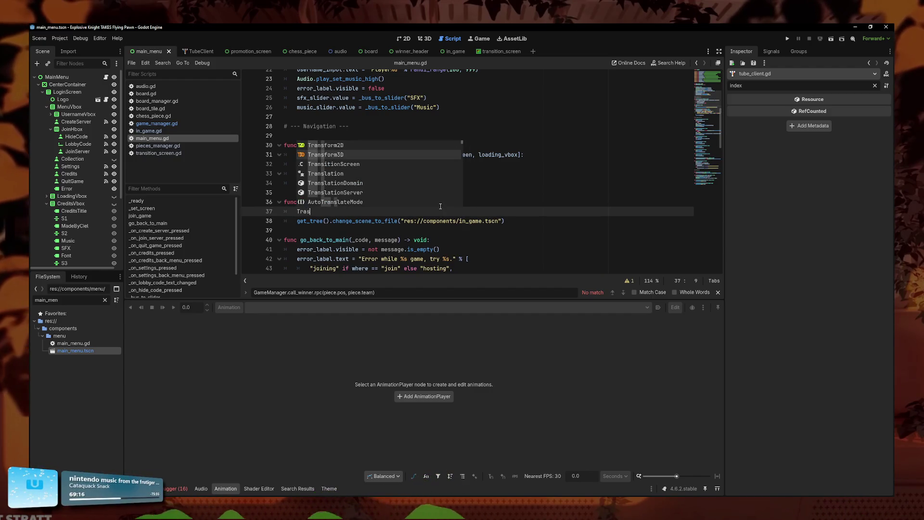
key("Return")
type("pla")
key("Return")
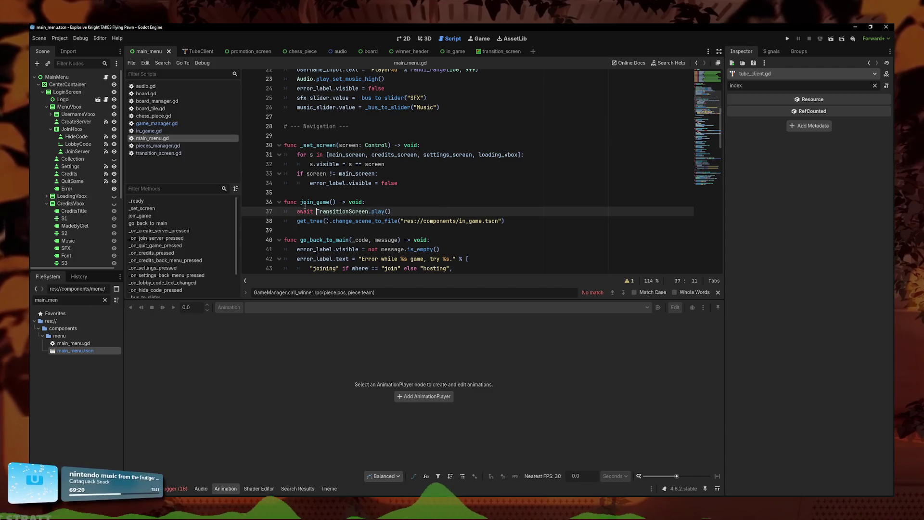
Step: Run the game, host a game to see the transition, and close the game window
left_click(788, 38)
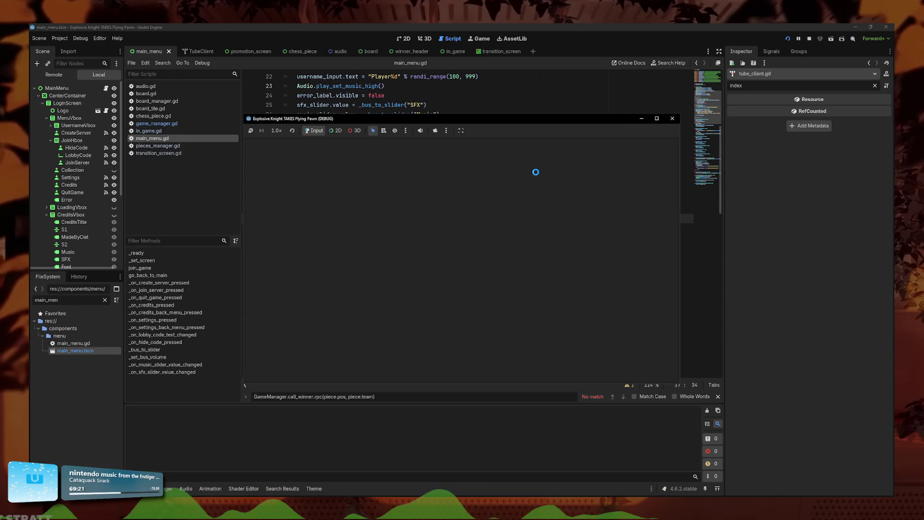
left_click(465, 259)
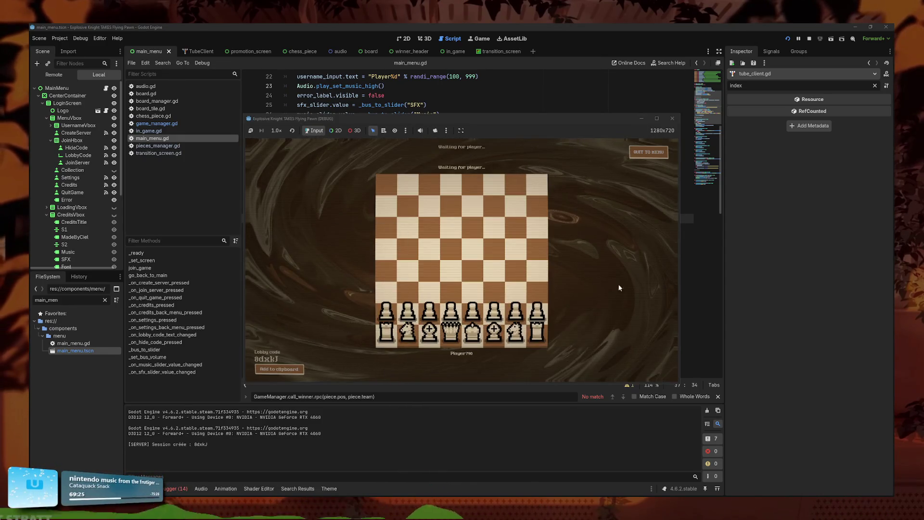
left_click(676, 121)
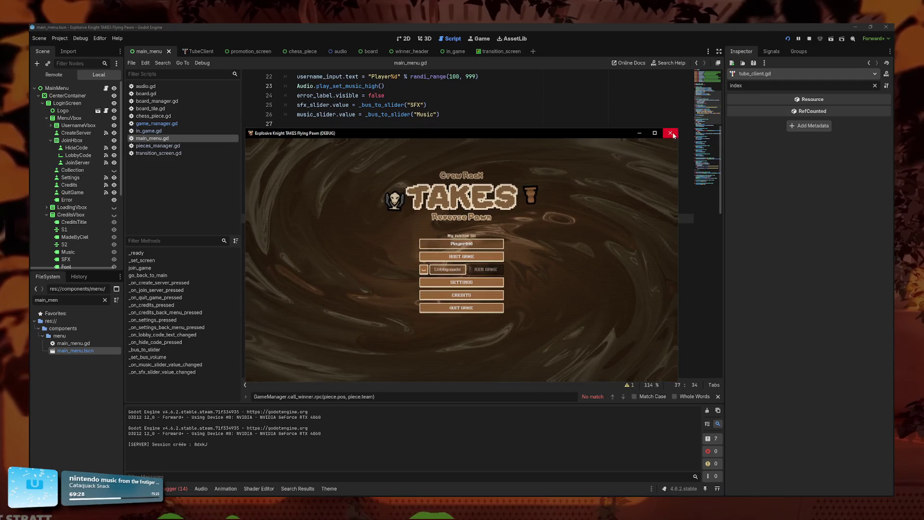
left_click(673, 119)
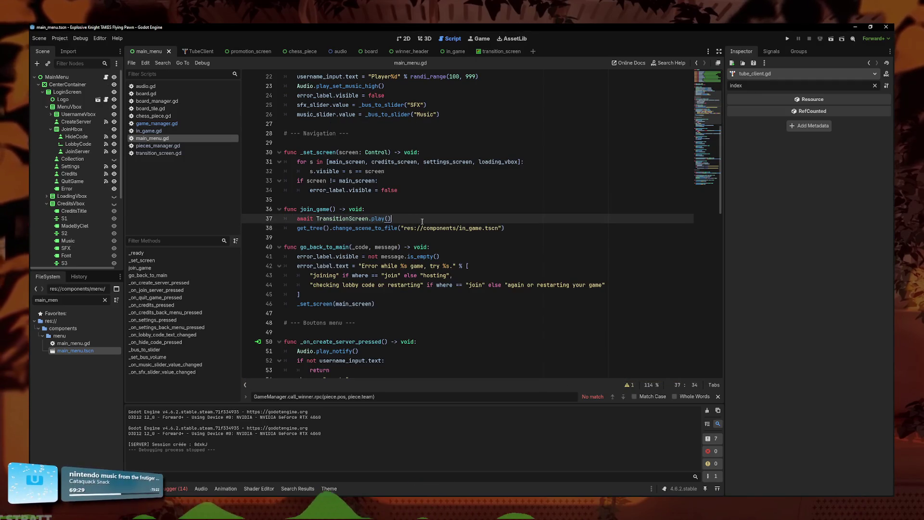
Step: Relaunch the game with F5, host again to watch the diamond transition, then stop the test
triple_click(422, 218)
left_click(421, 218)
scroll(422, 218, "up", 2)
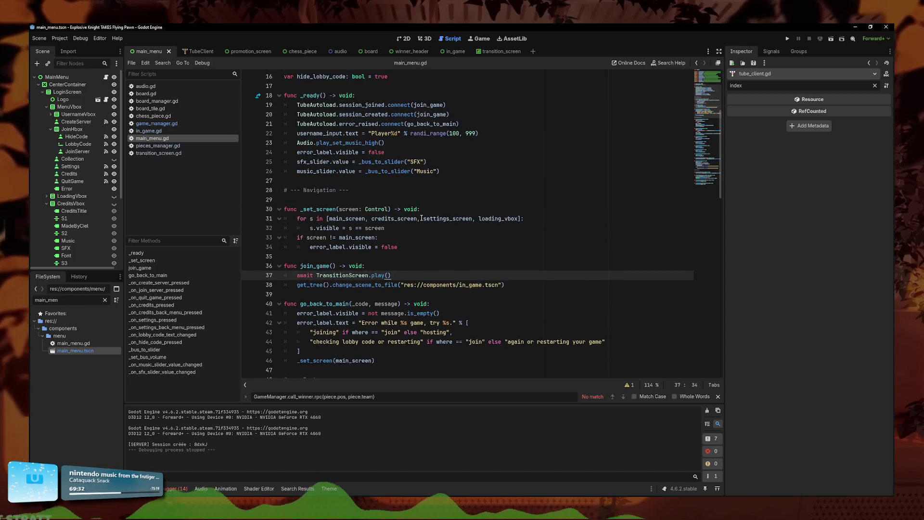
key("F5")
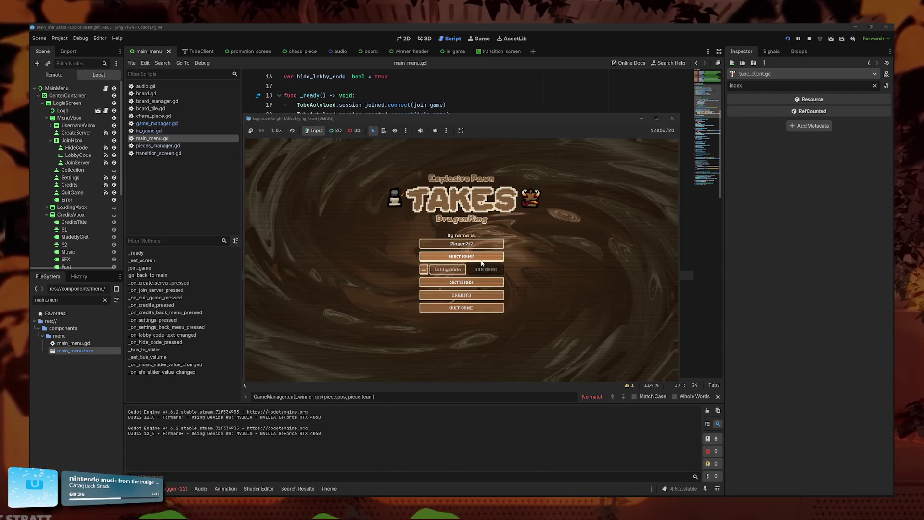
left_click(481, 261)
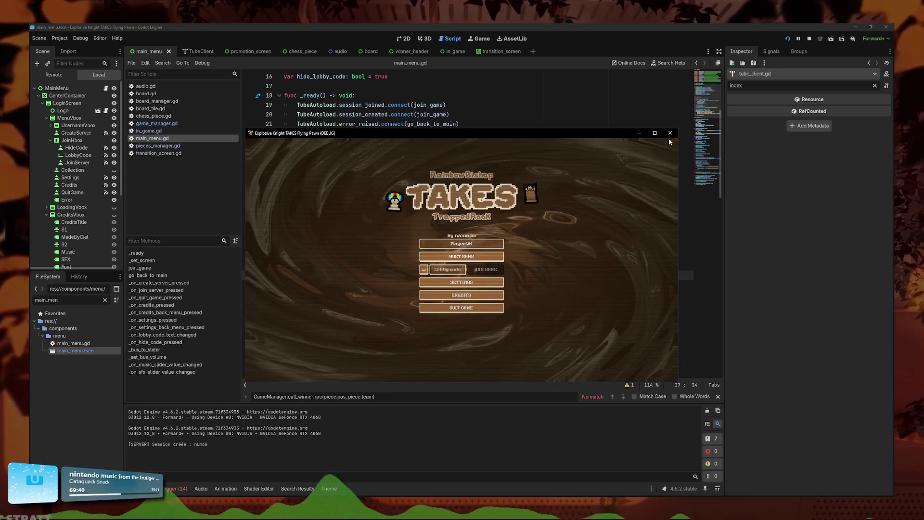
left_click(486, 256)
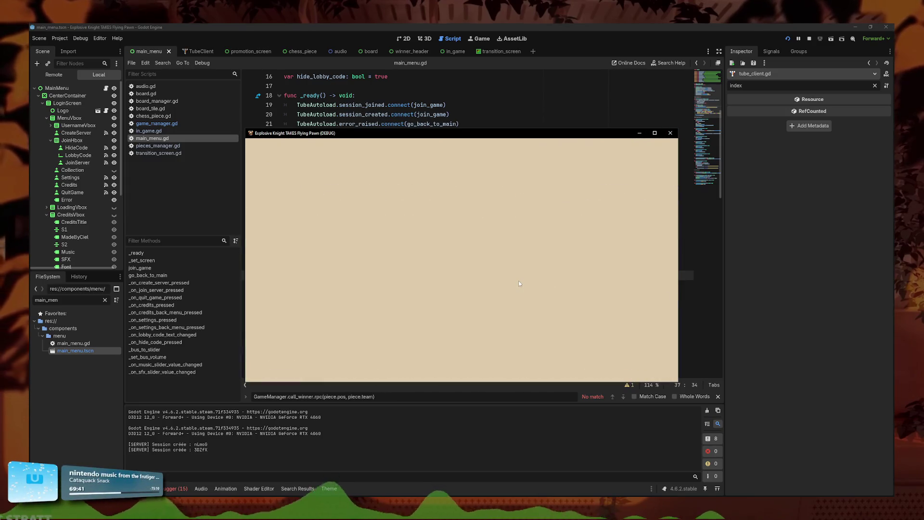
left_click(670, 133)
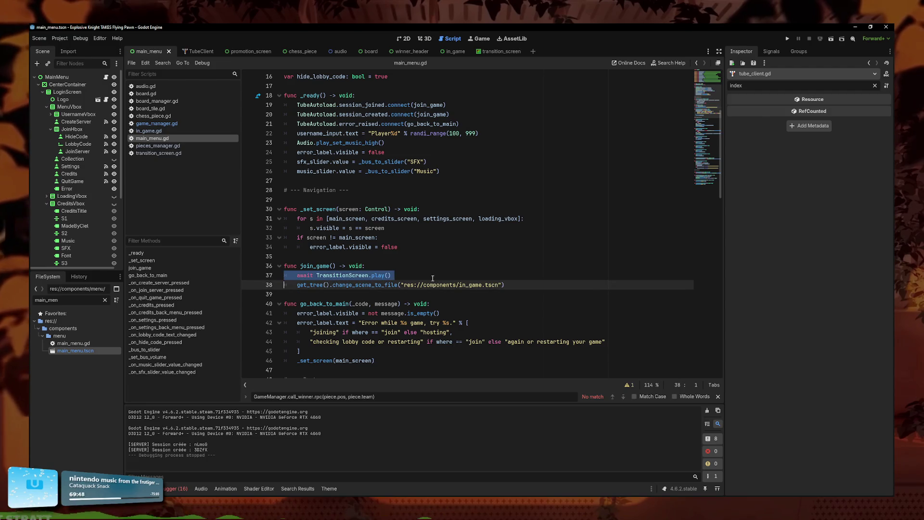
Step: Move the await TransitionScreen.play() line from join_game into set_winner, right after the 2-second timer
triple_click(442, 276)
key("ctrl+c")
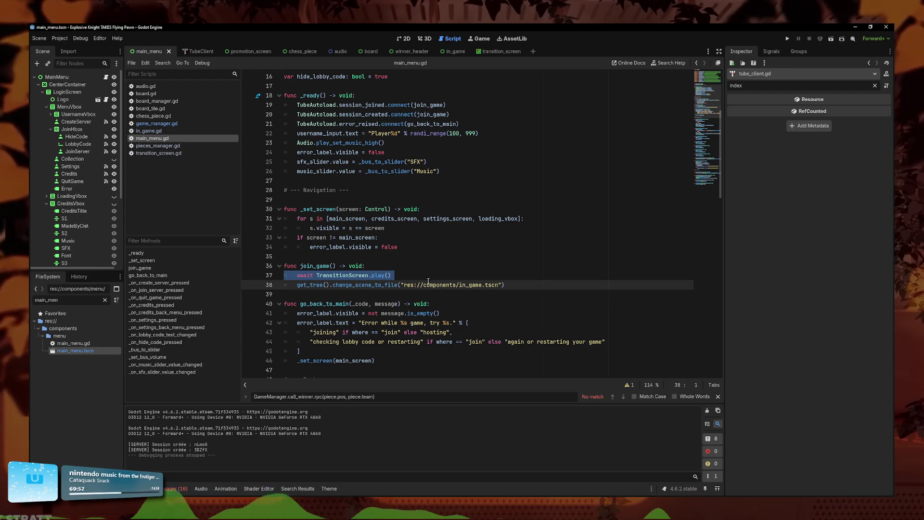
key("Delete")
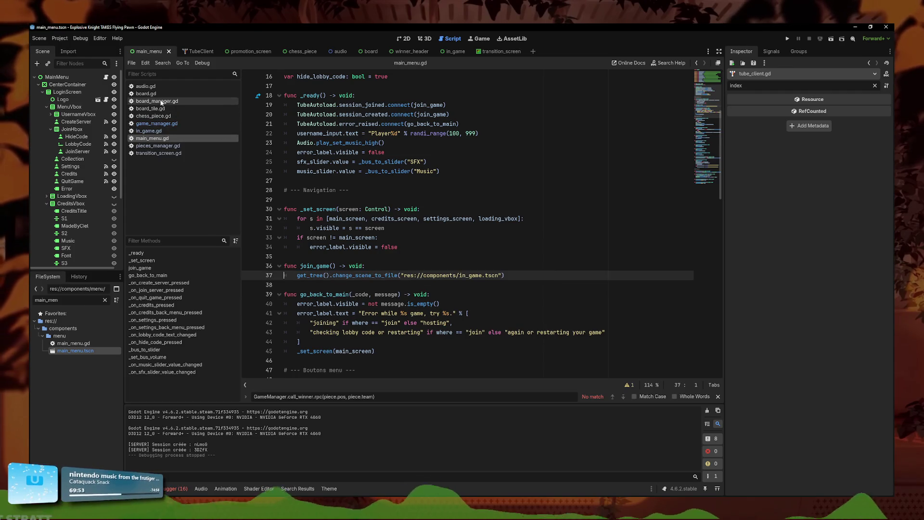
left_click(166, 125)
scroll(415, 196, "down", 7)
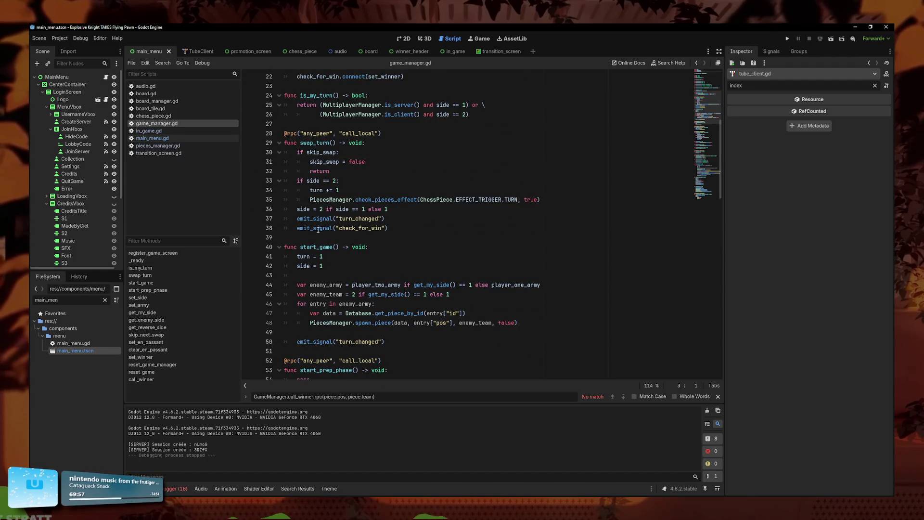
scroll(318, 230, "down", 14)
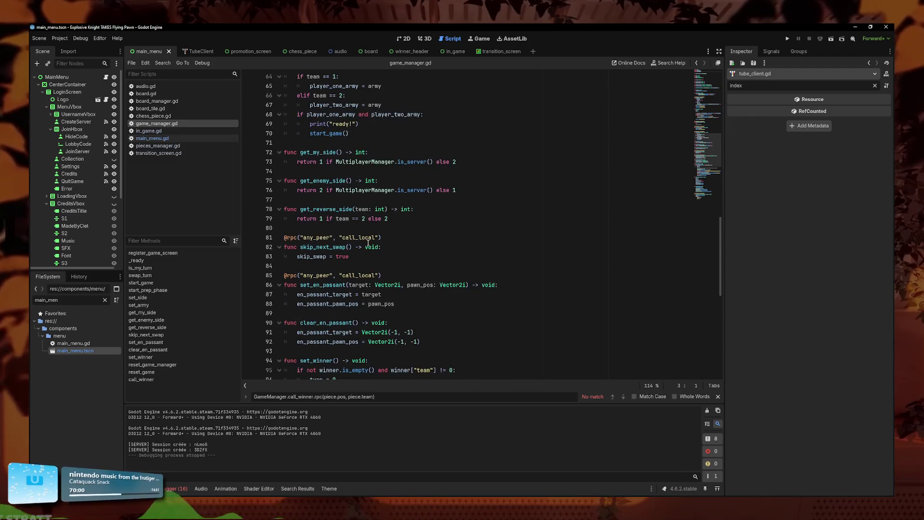
scroll(368, 239, "down", 6)
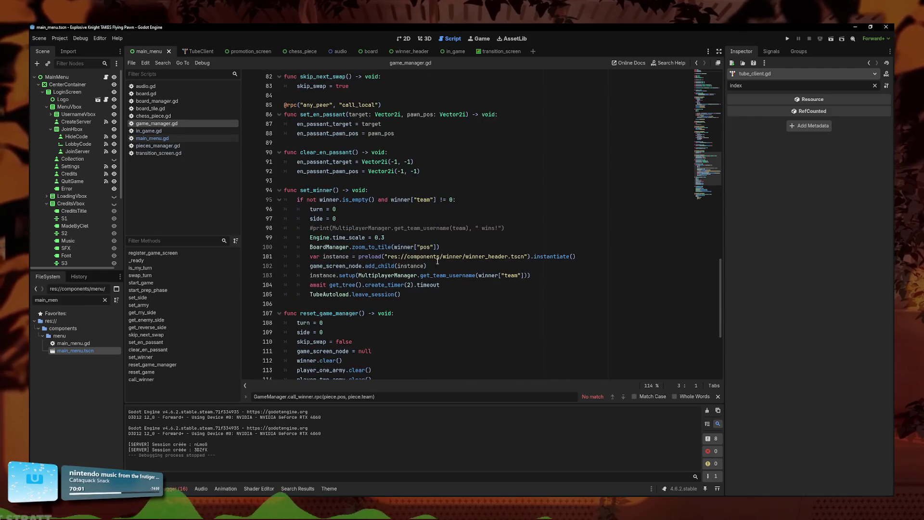
left_click(462, 282)
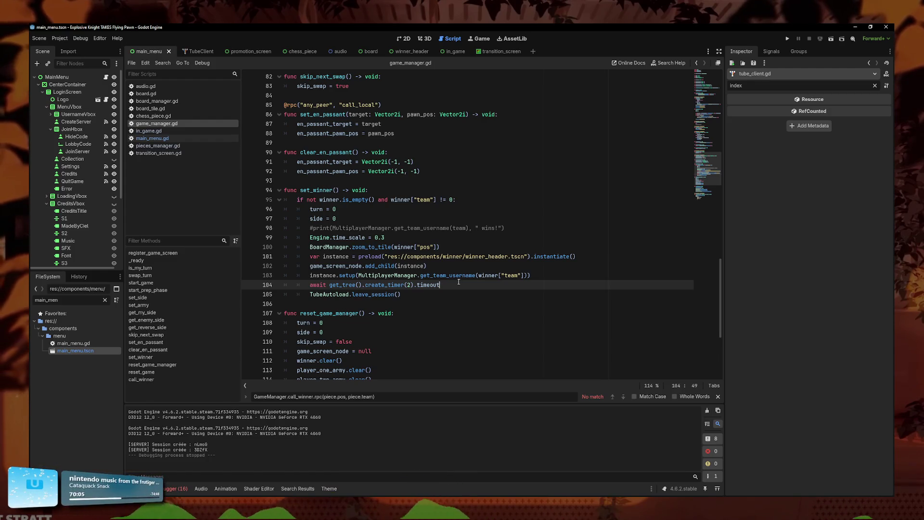
key("Return")
key("ctrl+v")
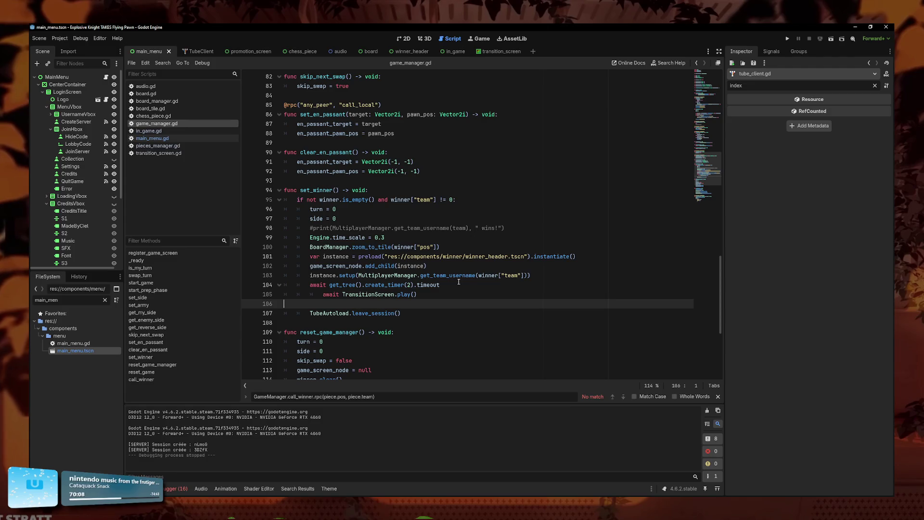
key("BackSpace")
key("shift+Tab")
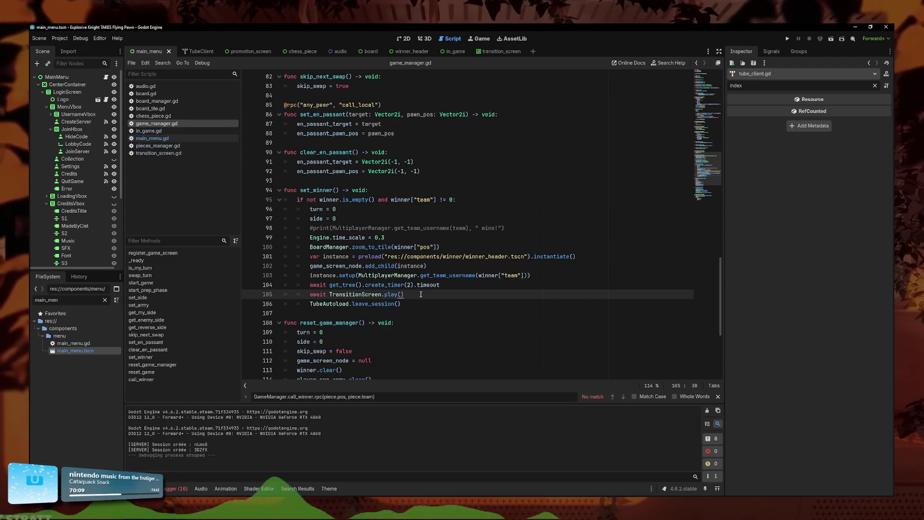
Step: Test hosting with two game instances, close both, and cut the TransitionScreen.play() line from set_winner
left_click(787, 39)
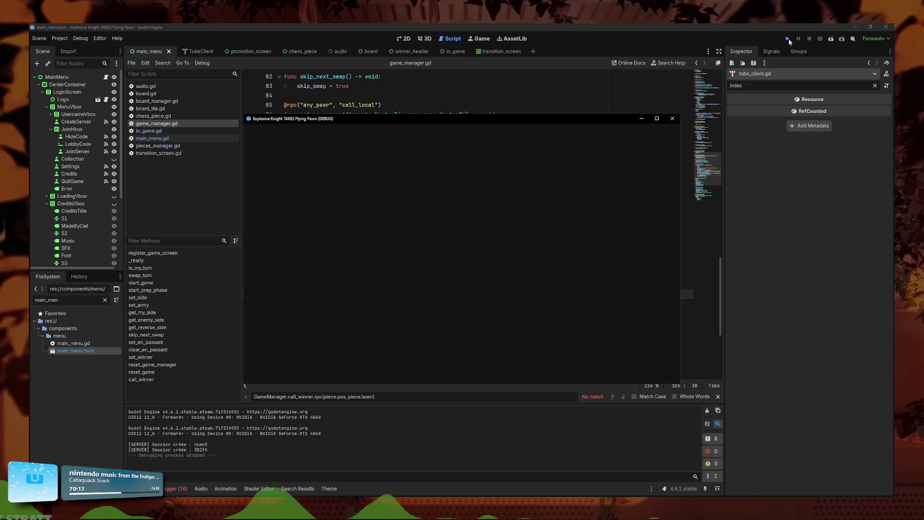
left_click_drag(523, 122, 395, 72)
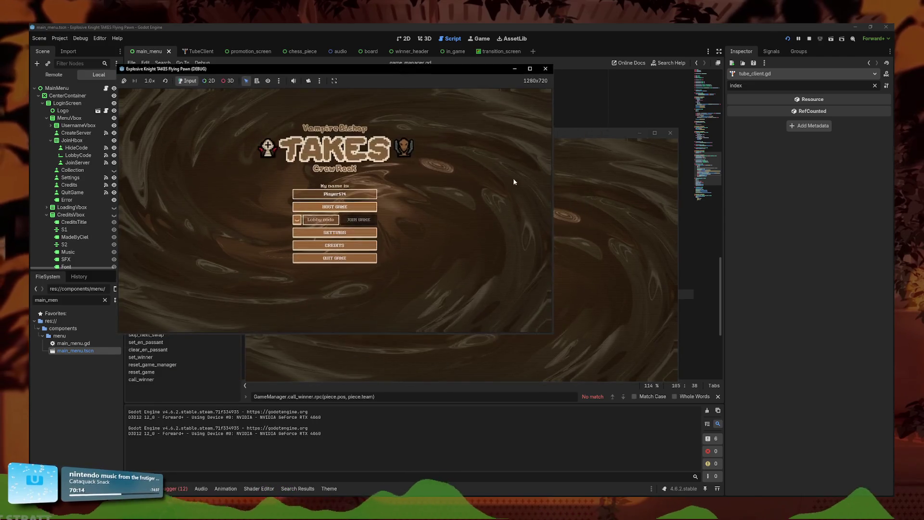
mouse_move(562, 118)
left_mouse_down()
mouse_move(767, 232)
mouse_move(762, 227)
left_mouse_up()
left_click(335, 206)
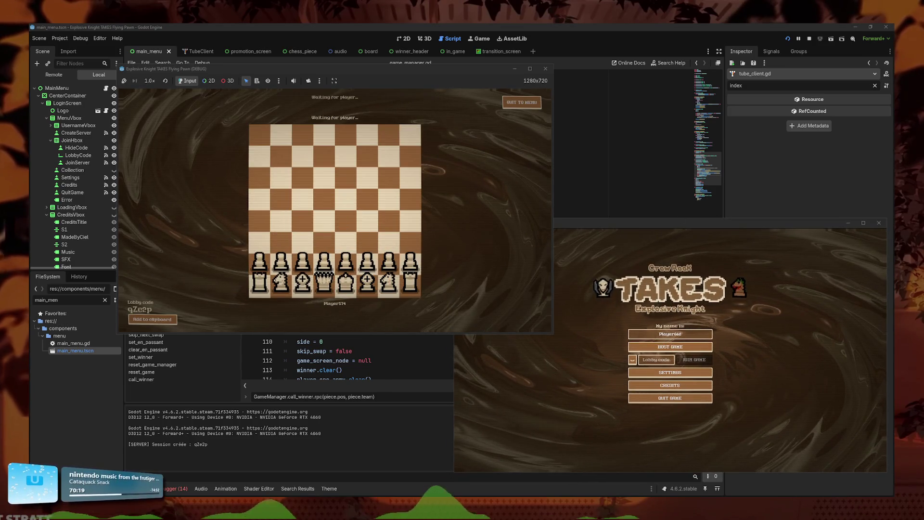
left_click(879, 222)
left_click(546, 68)
key("ctrl+x")
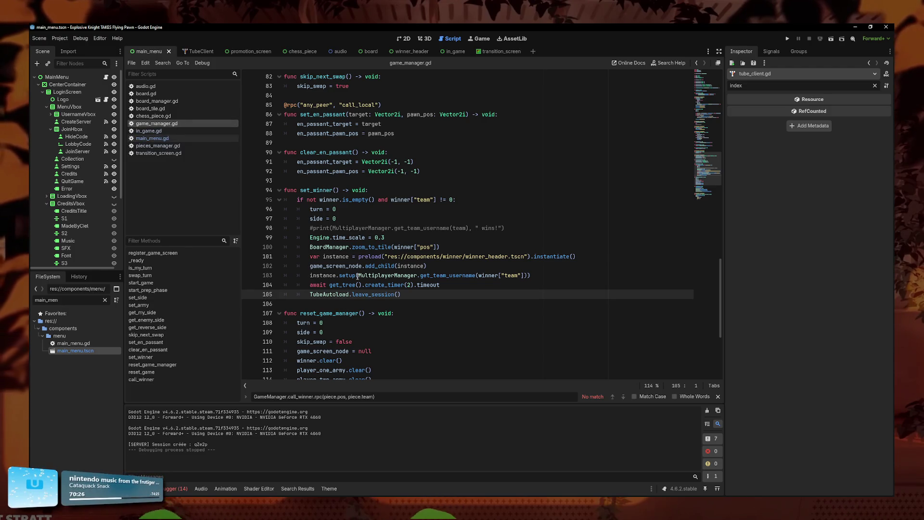
Step: Start a project-wide Find in Files search for 'leave_s', then close it
scroll(386, 275, "down", 5)
scroll(384, 275, "up", 7)
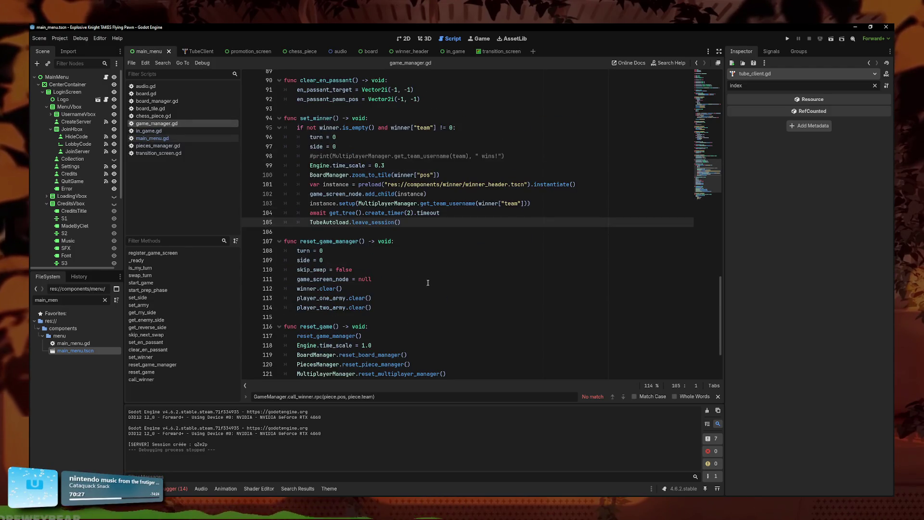
scroll(429, 279, "up", 2)
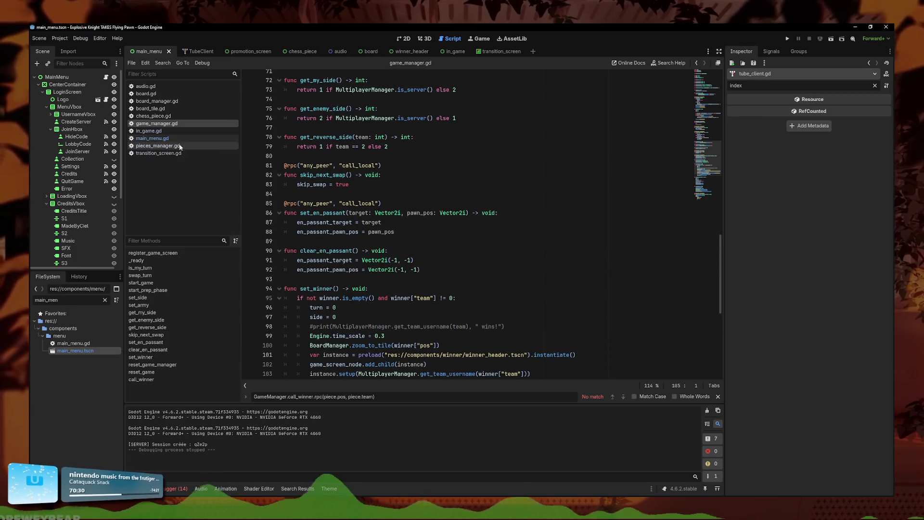
scroll(337, 217, "down", 3)
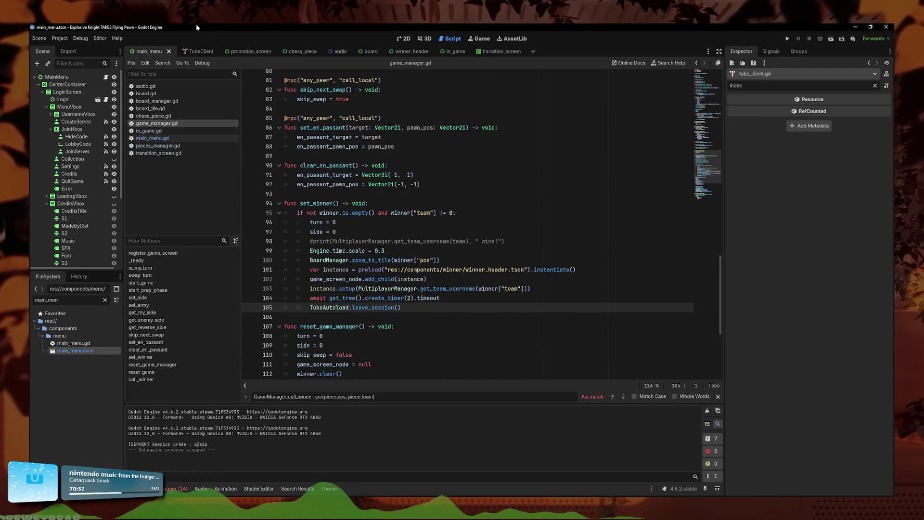
left_click(163, 62)
left_click(180, 107)
type("leave_")
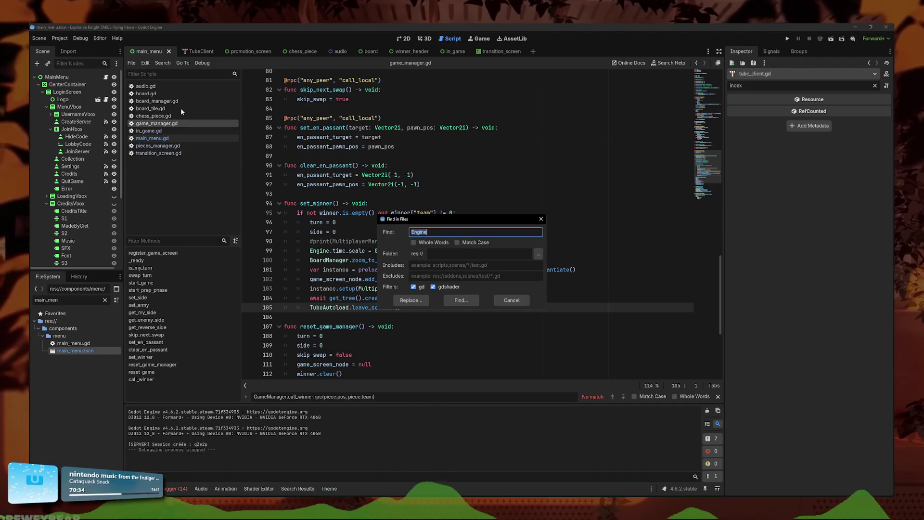
type("ss")
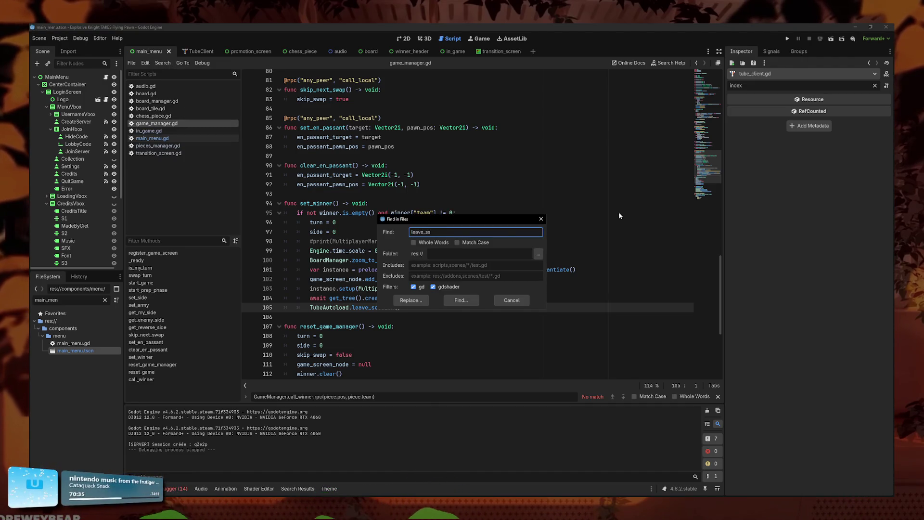
left_click(539, 219)
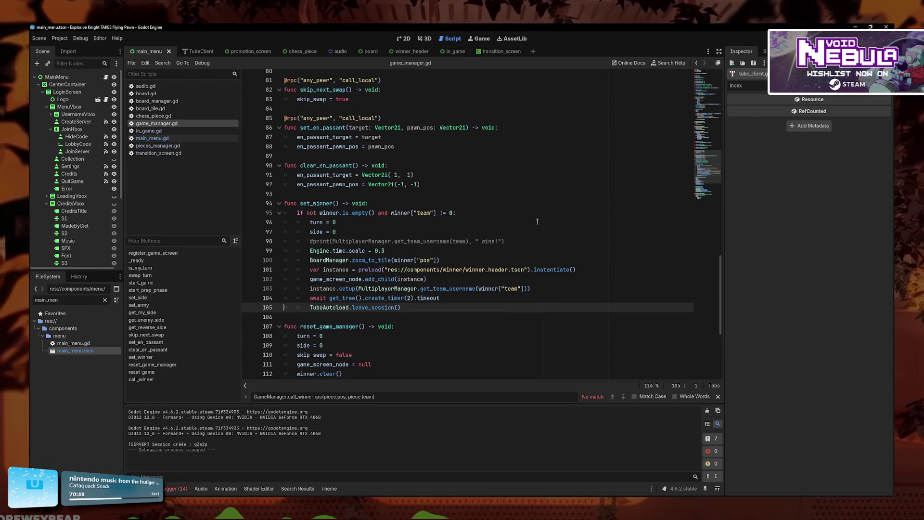
Step: Search the project for 'back' and jump to the go_back_to_main match in main_menu.gd
scroll(537, 221, "up", 7)
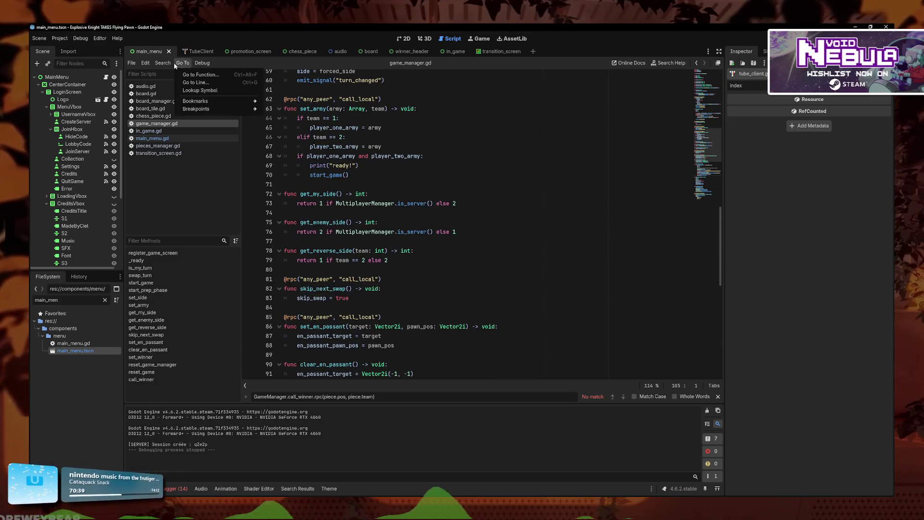
left_click(132, 62)
left_click(189, 110)
type("back")
key("Return")
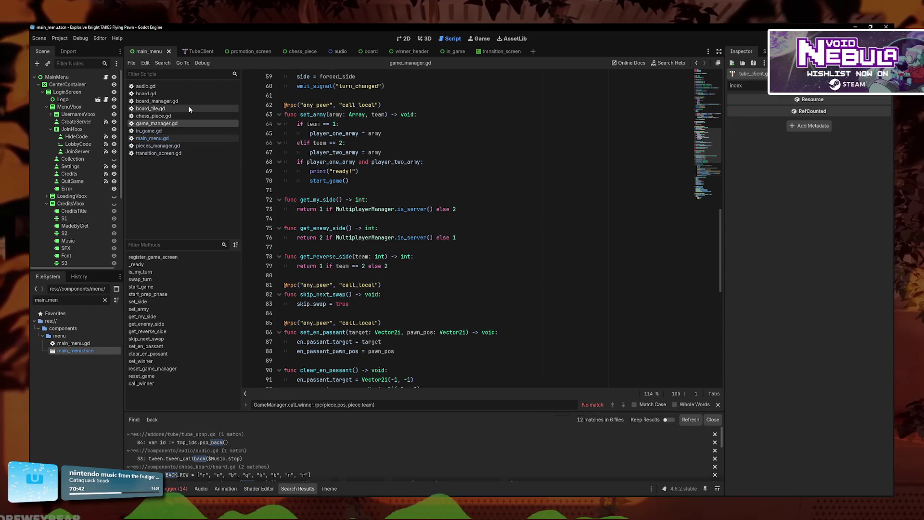
scroll(237, 465, "down", 5)
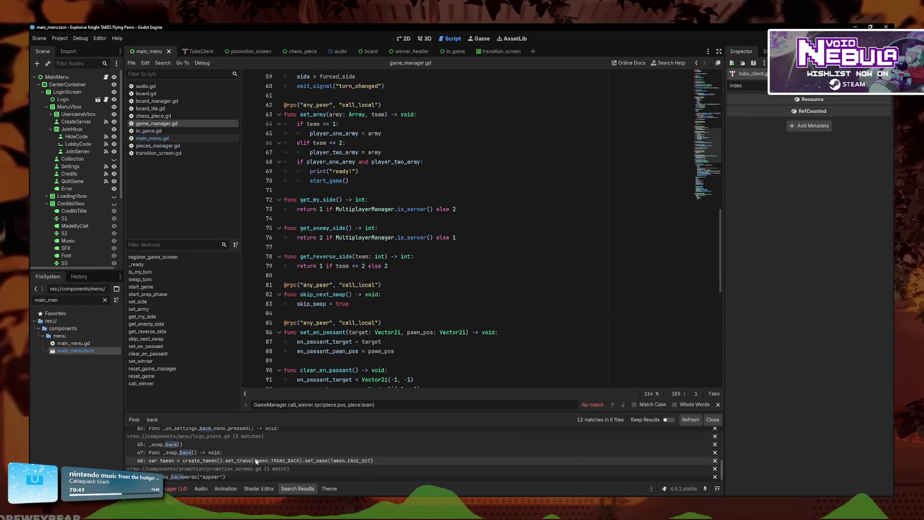
scroll(223, 475, "up", 3)
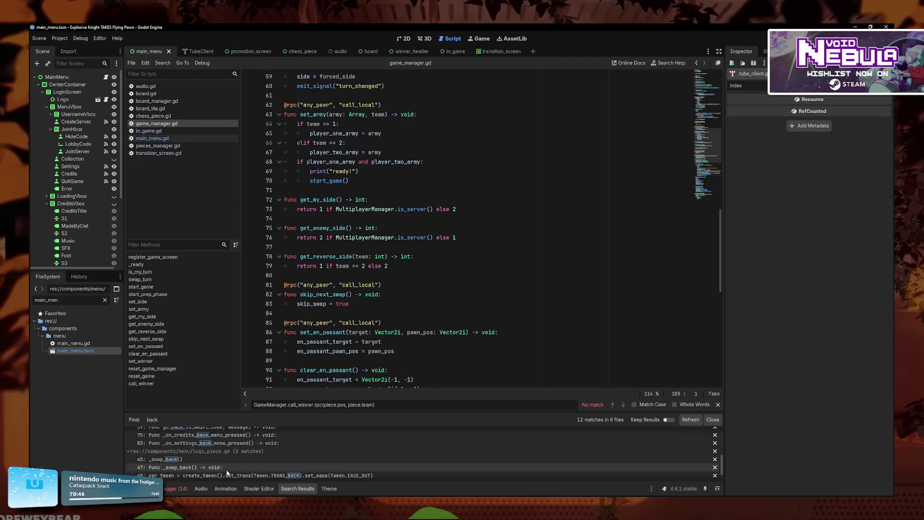
left_click(245, 451)
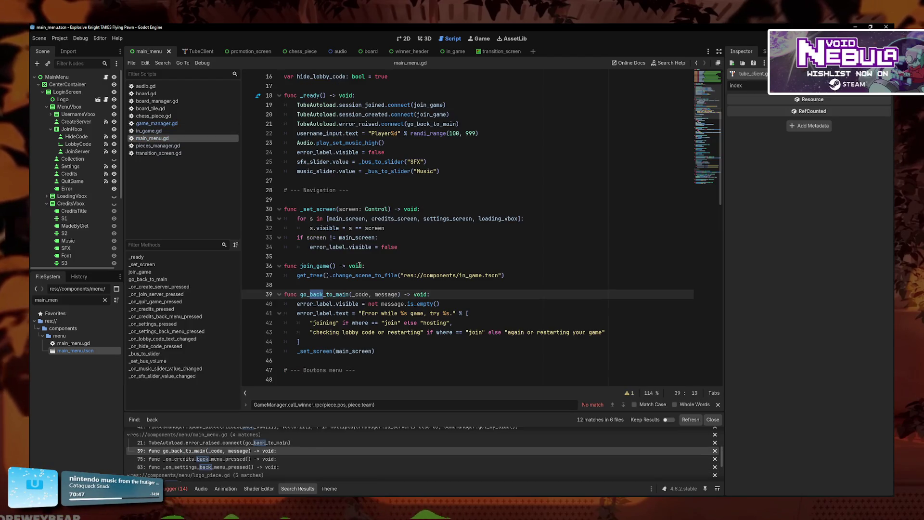
left_click(498, 333)
Step: Search all project scripts for 'main_menu'
scroll(473, 344, "down", 1)
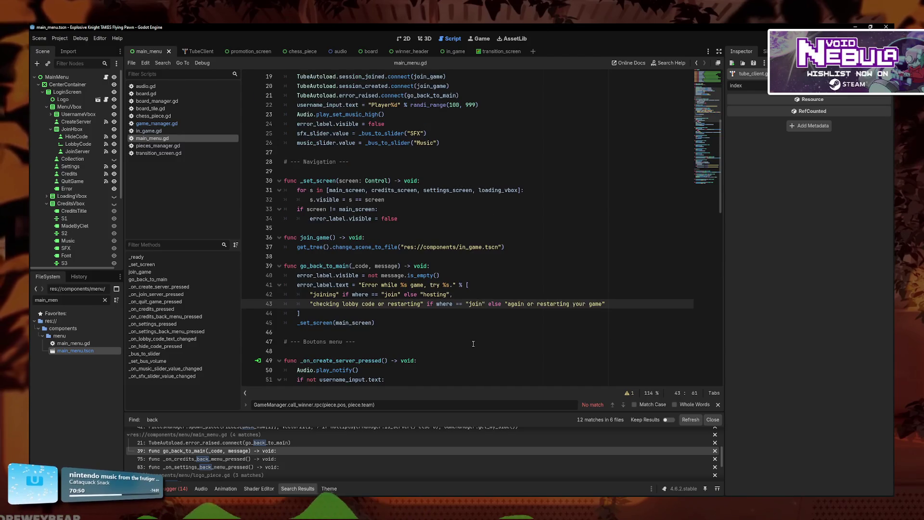
scroll(473, 343, "up", 4)
left_click(162, 63)
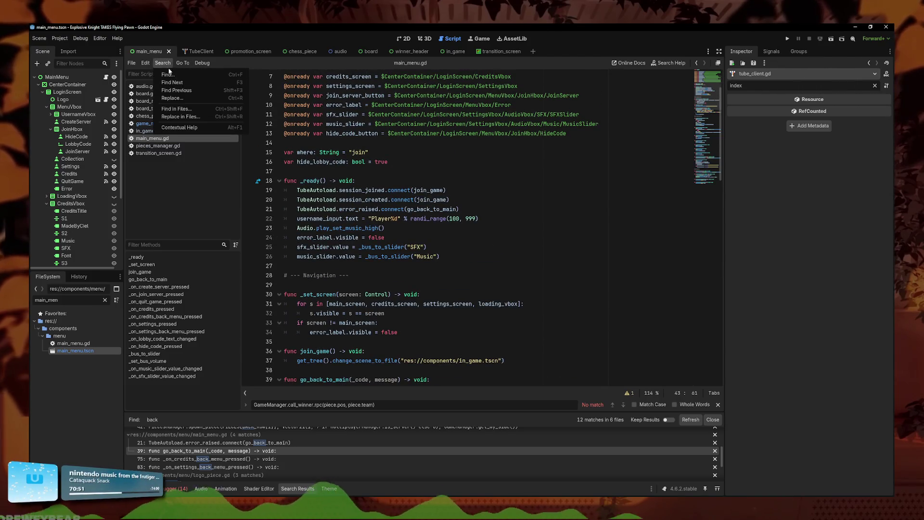
left_click(185, 110)
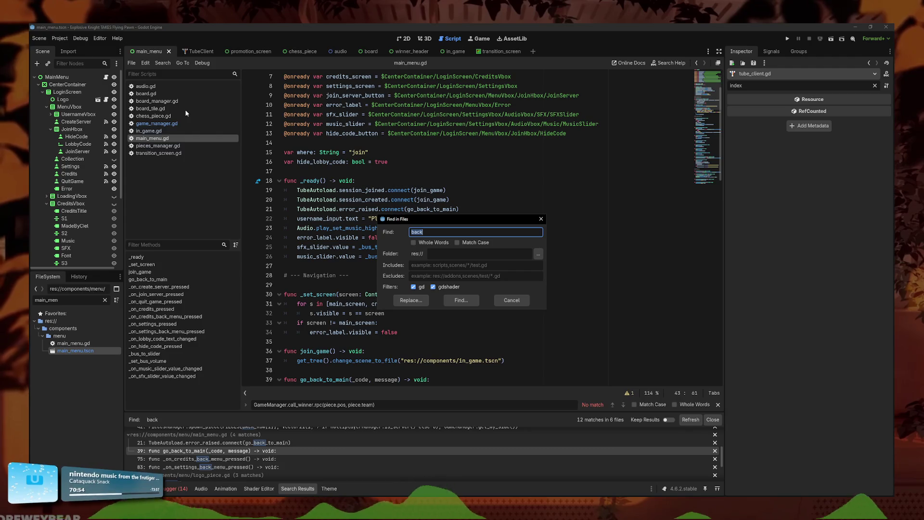
type("mainème")
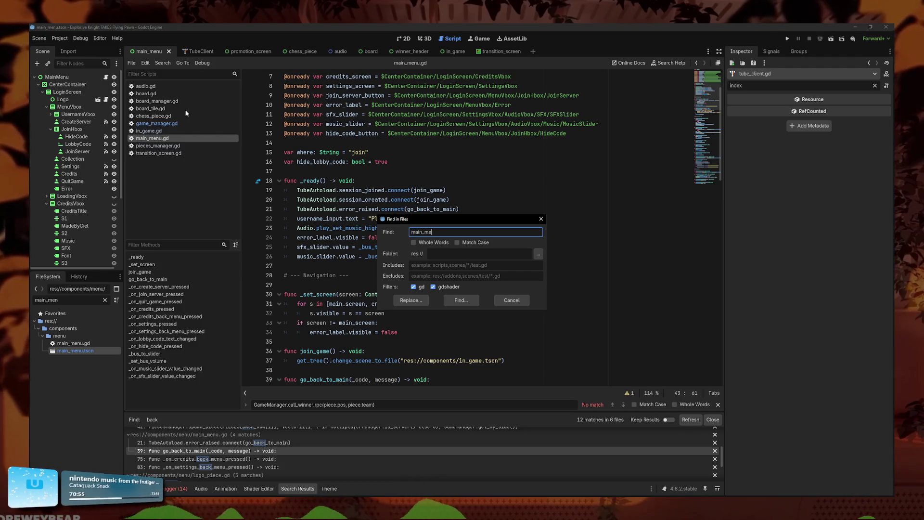
type("nu")
key("Return")
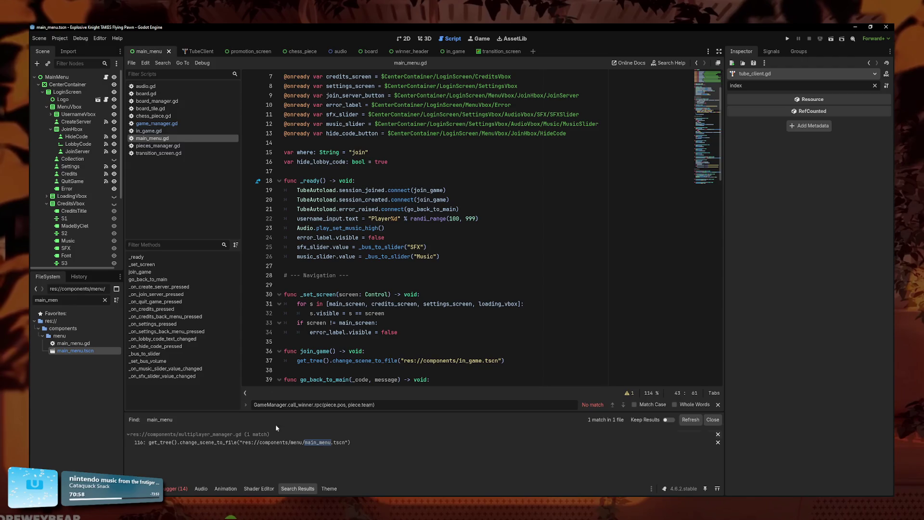
Step: Insert 'await TransitionScreen.play()' as the first line of quit_to_menu in multiplayer_manager.gd
left_click(285, 443)
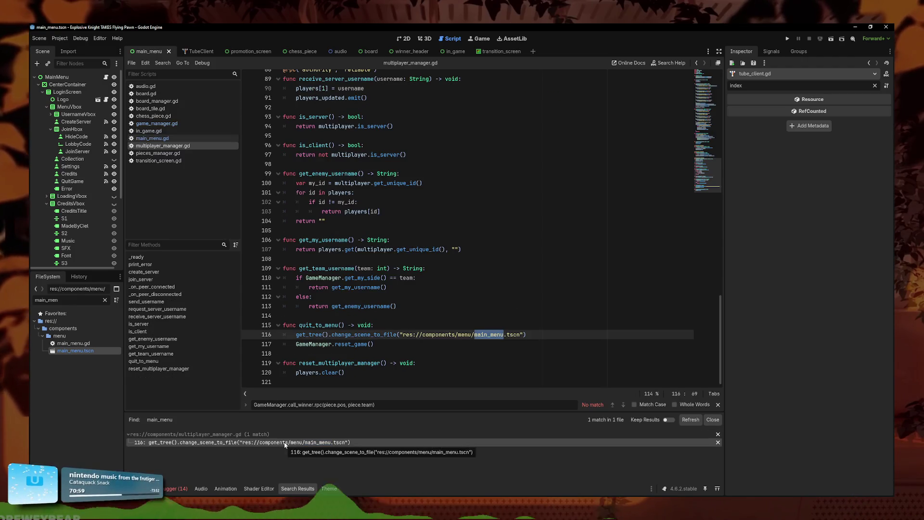
key("Up")
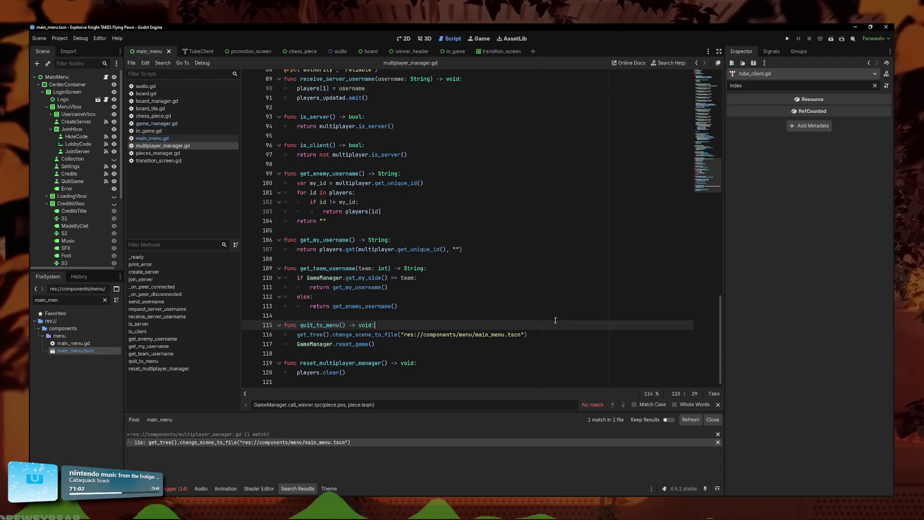
key("Return")
key("ctrl+v")
key("BackSpace")
left_click(324, 334)
key("BackSpace")
key("BackSpace")
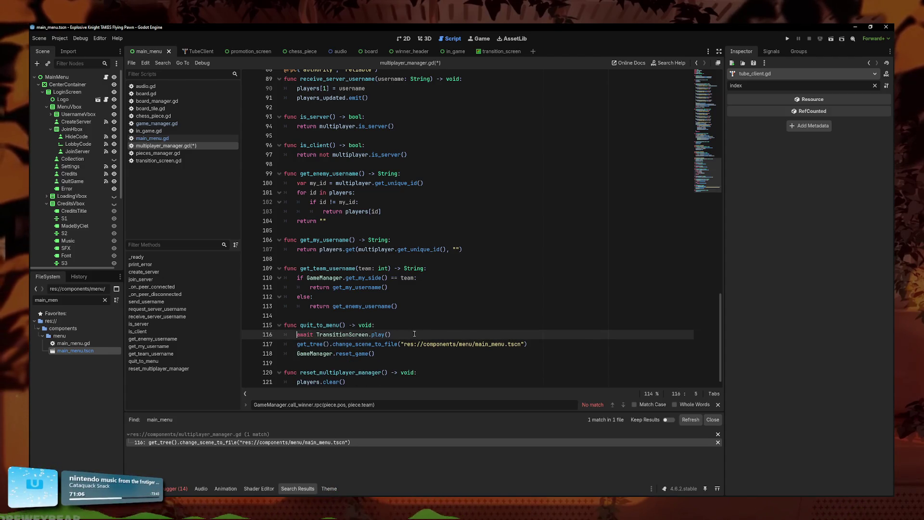
Step: Run the game to test the change, stop it, and save the script
key("F5")
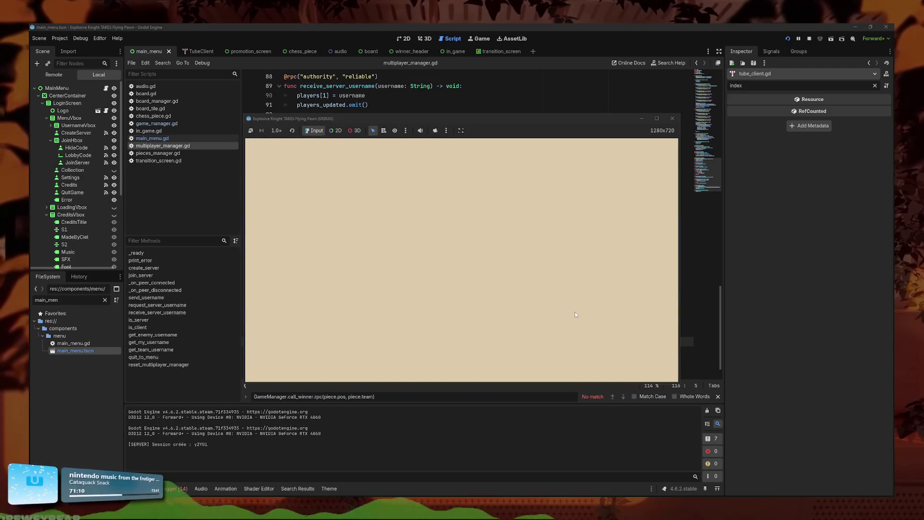
left_click(672, 118)
left_click(486, 313)
key("ctrl+s")
Step: Browse through chess_piece.gd, main_menu.gd, multiplayer_manager.gd and game_manager.gd
left_click(455, 347)
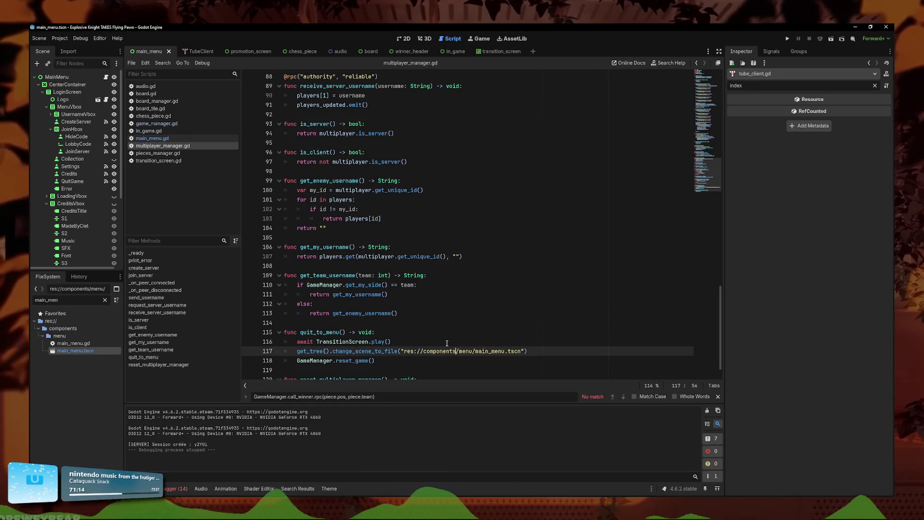
left_click(168, 117)
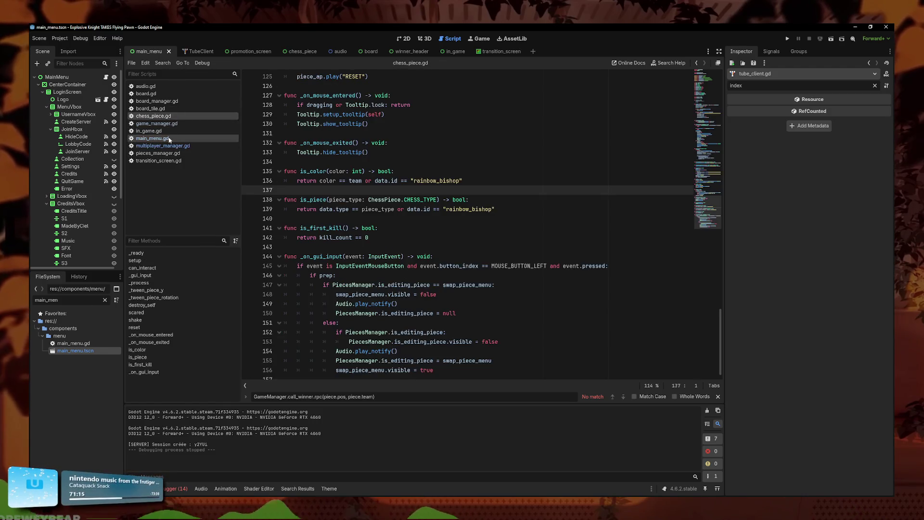
left_click(169, 139)
left_click(164, 116)
left_click(166, 123)
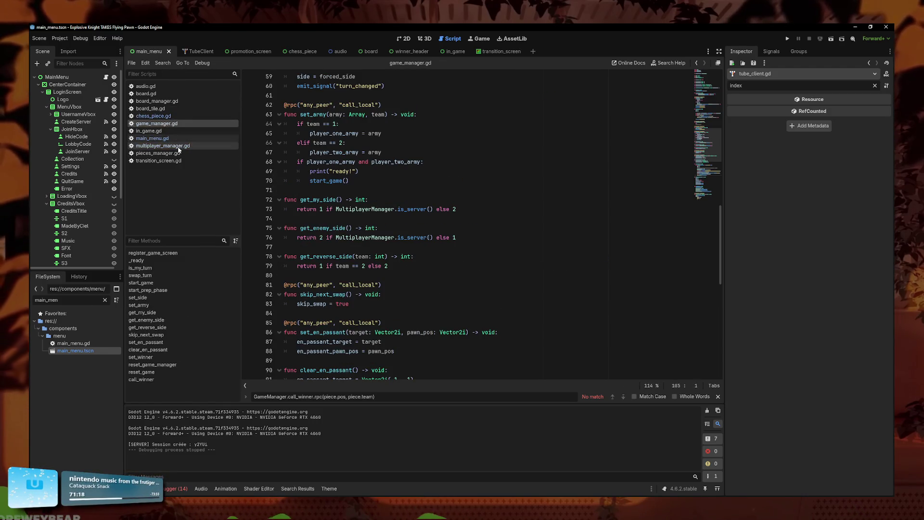
left_click(178, 146)
left_click(167, 116)
left_click(166, 123)
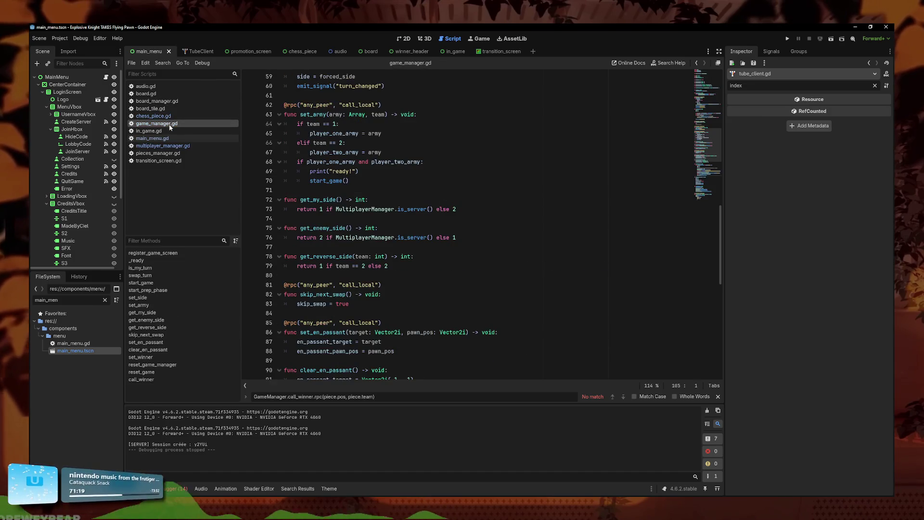
left_click(505, 272)
Step: Check the transition animation timeline near 1 second and change play()'s timer from 1.5 to 1
left_click(191, 160)
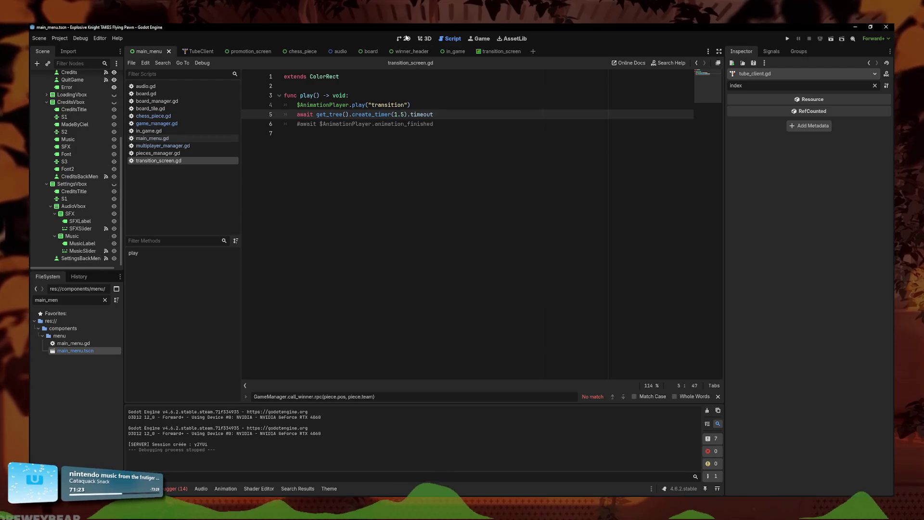
left_click(498, 51)
left_click(68, 84)
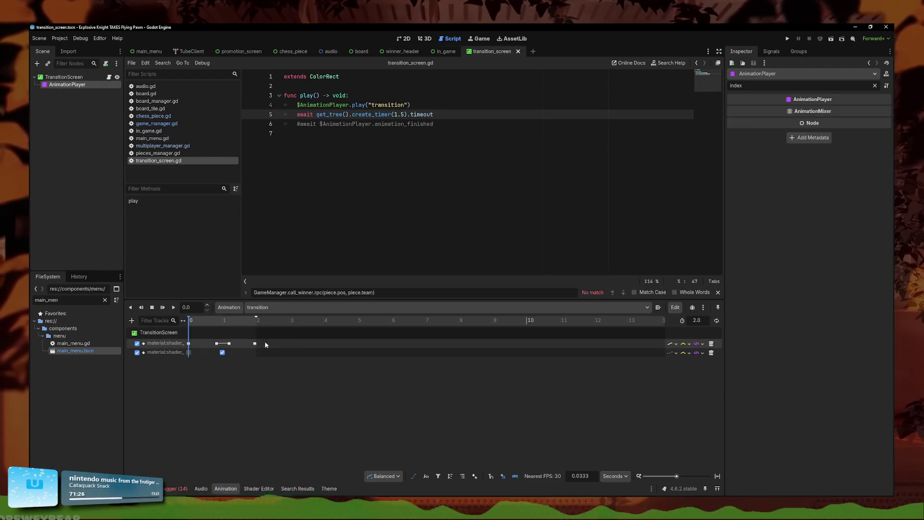
left_click(223, 321)
left_click_drag(223, 322, 225, 323)
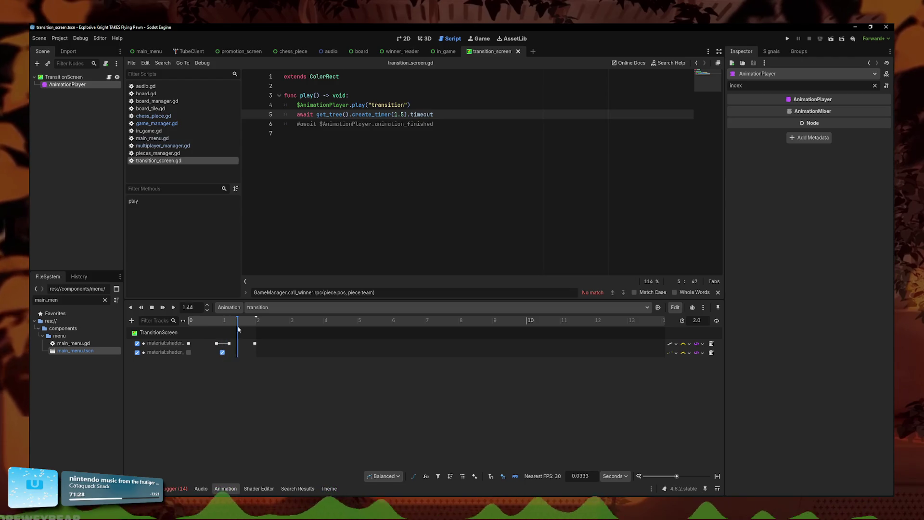
left_click_drag(407, 114, 398, 115)
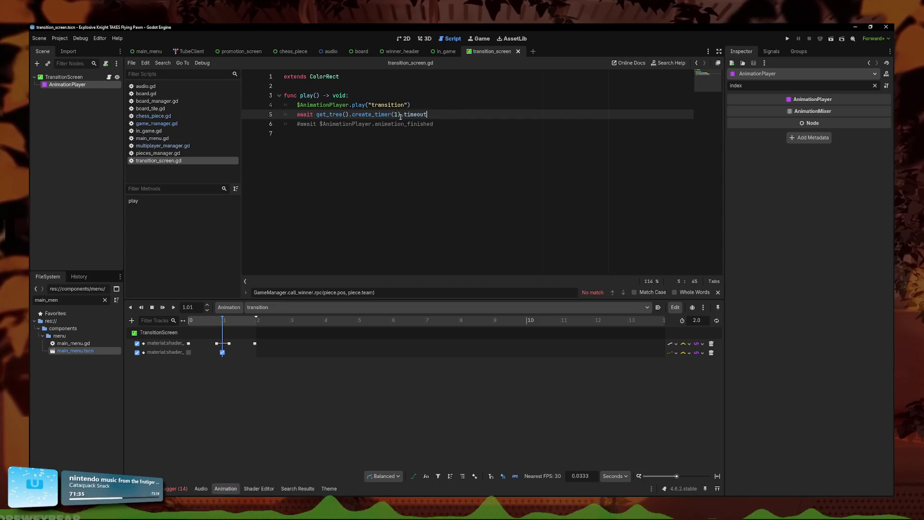
left_click(157, 123)
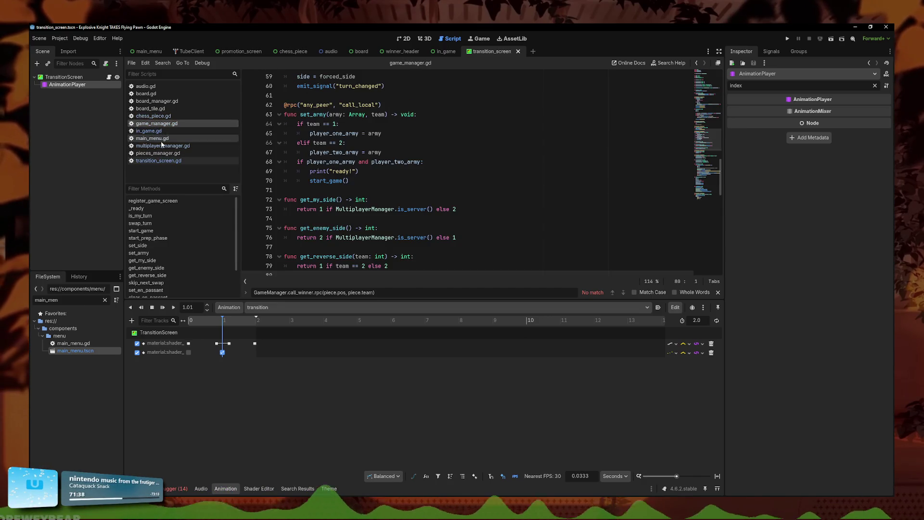
Step: Run the game, quit the lobby back to the main menu, and host a new game
left_click(152, 138)
scroll(427, 228, "down", 5)
left_click(428, 219)
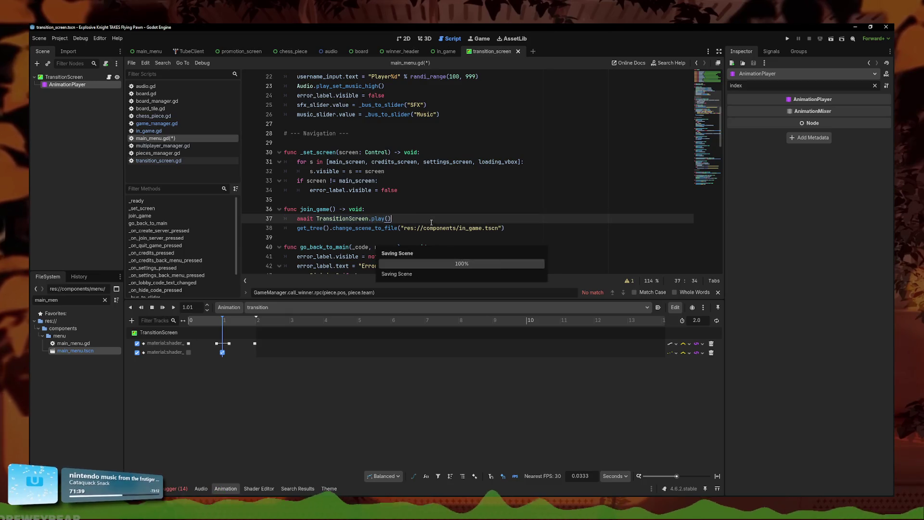
left_click(787, 38)
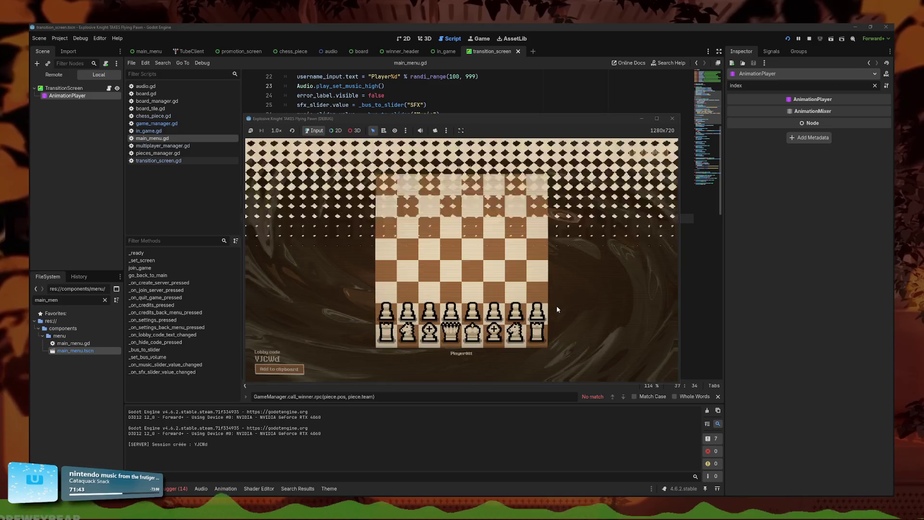
left_click(650, 152)
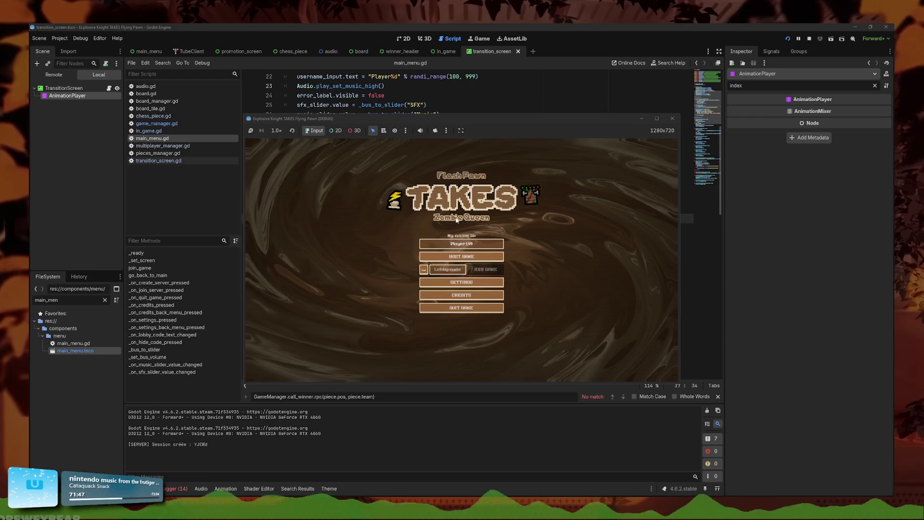
left_click(469, 257)
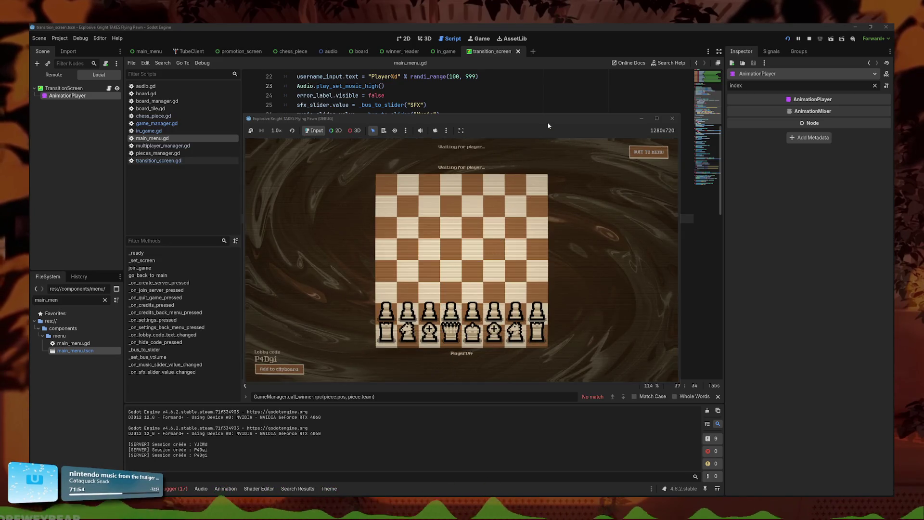
Step: Copy the lobby code from the first instance and join that lobby from the second instance
left_click_drag(547, 120, 393, 71)
left_click(124, 320)
key("alt+Tab")
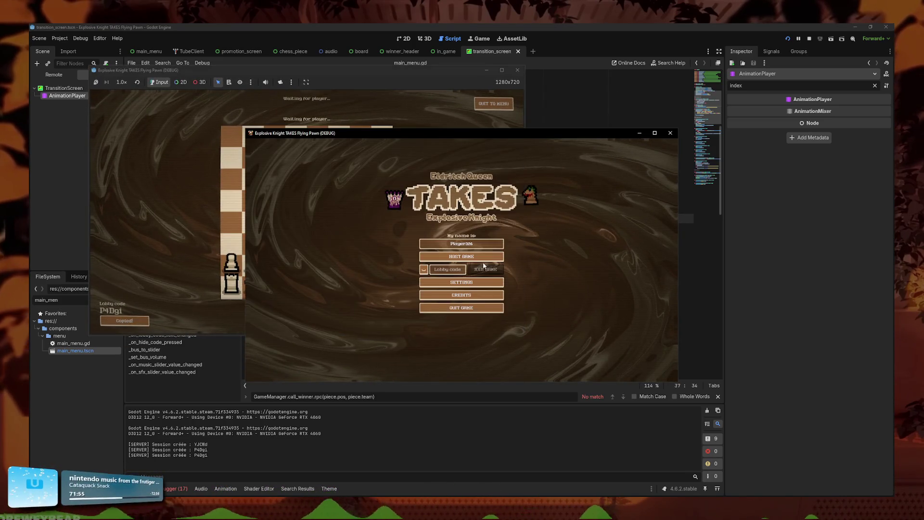
key("ctrl+v")
key("Return")
mouse_move(550, 135)
left_mouse_down()
mouse_move(744, 203)
mouse_move(731, 225)
left_mouse_up()
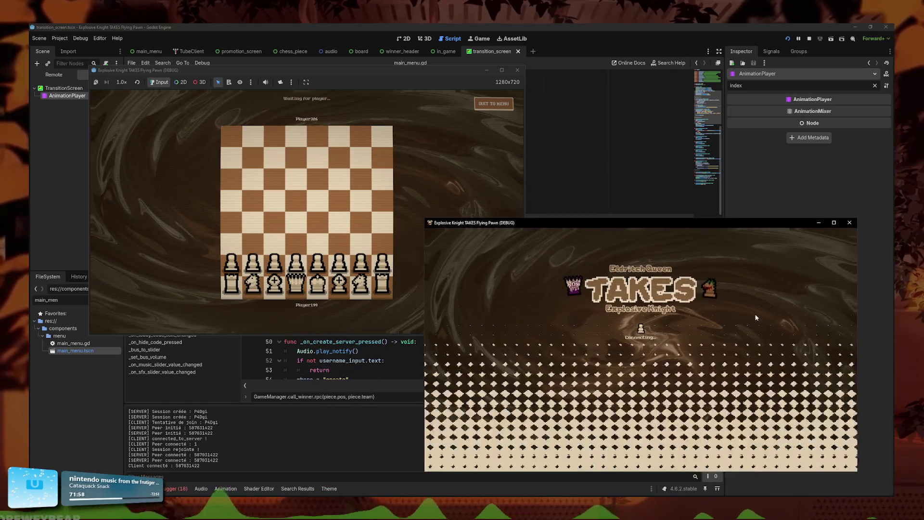
Step: Pick new pieces for the third and fifth pawns, choosing Rocket Pawn for the fifth
left_click(608, 402)
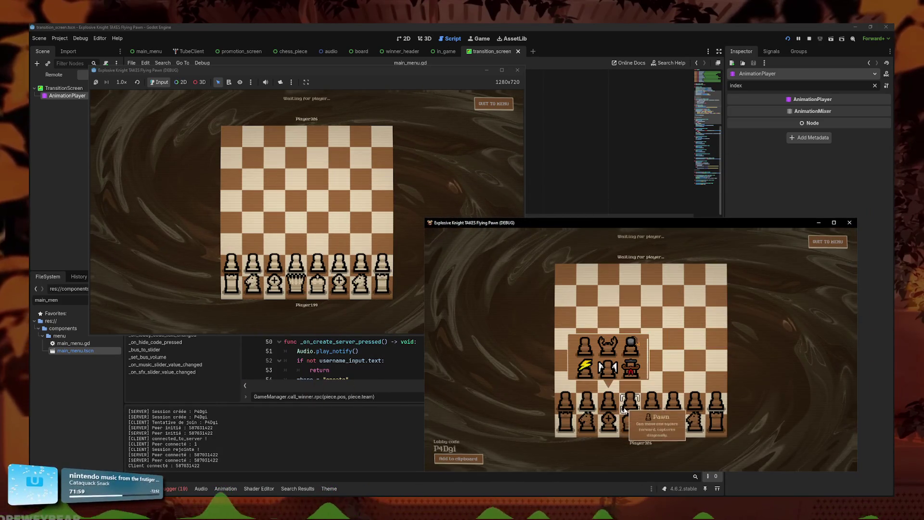
left_click(610, 368)
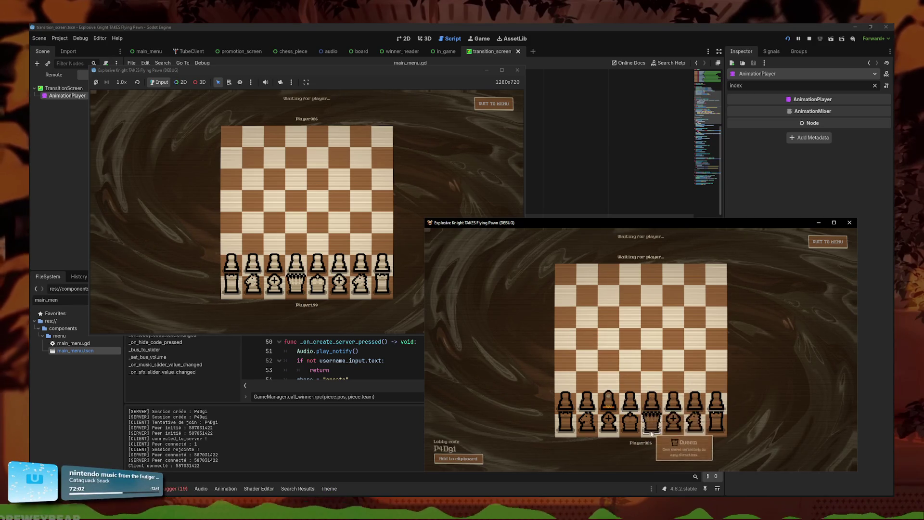
left_click(651, 402)
left_click(658, 369)
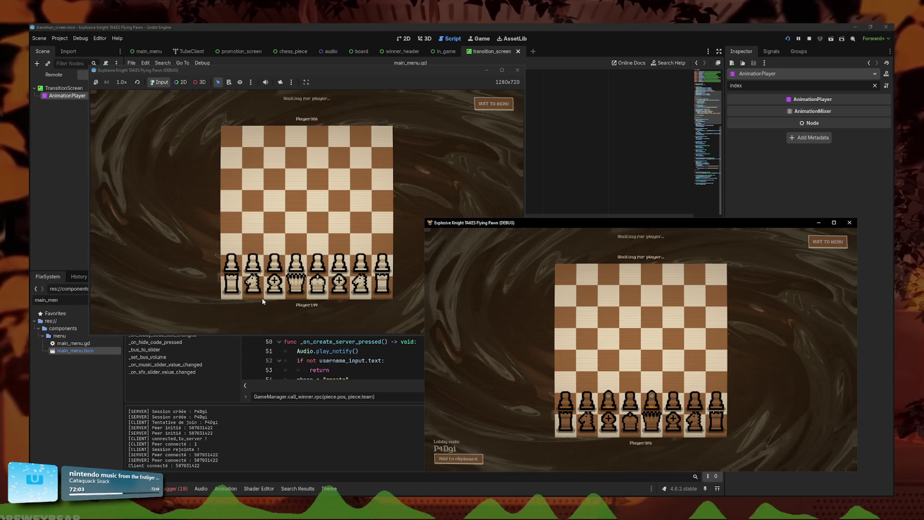
Step: Quit both players to the main menu, host again from the first instance, then close both windows
left_click(498, 331)
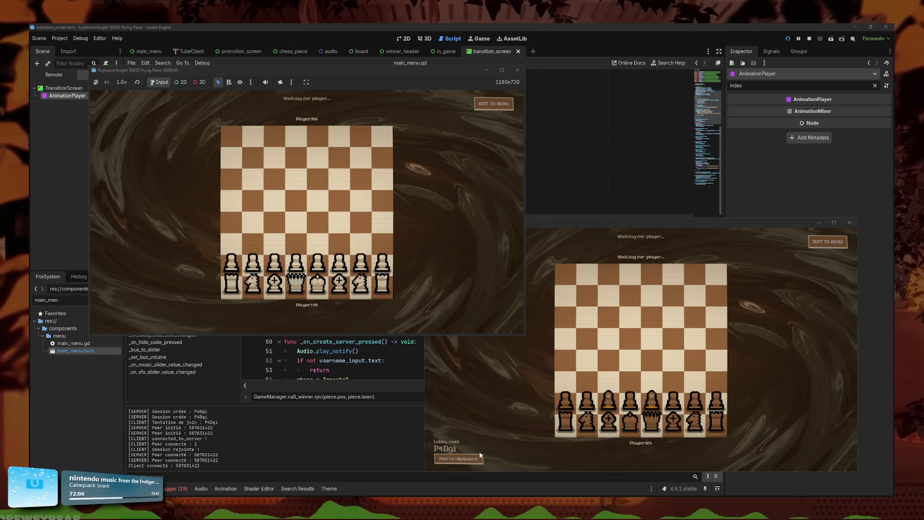
left_click(743, 305)
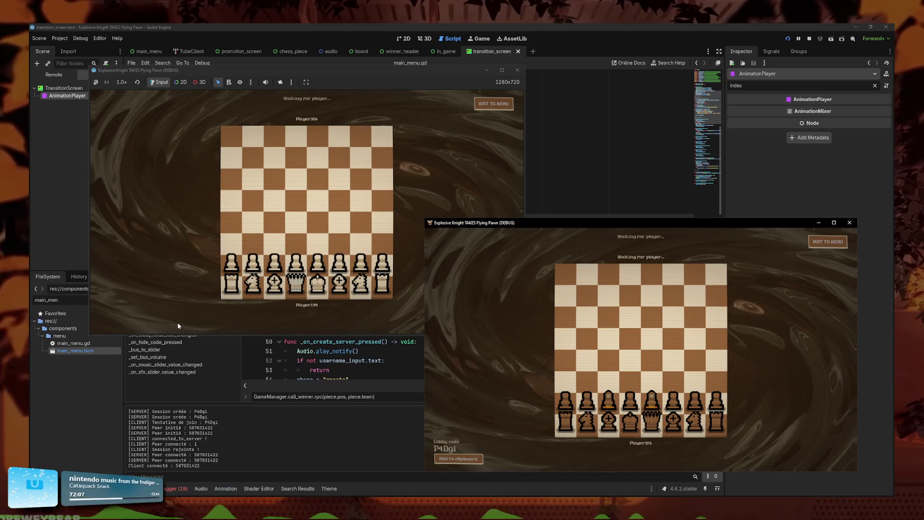
left_click(827, 242)
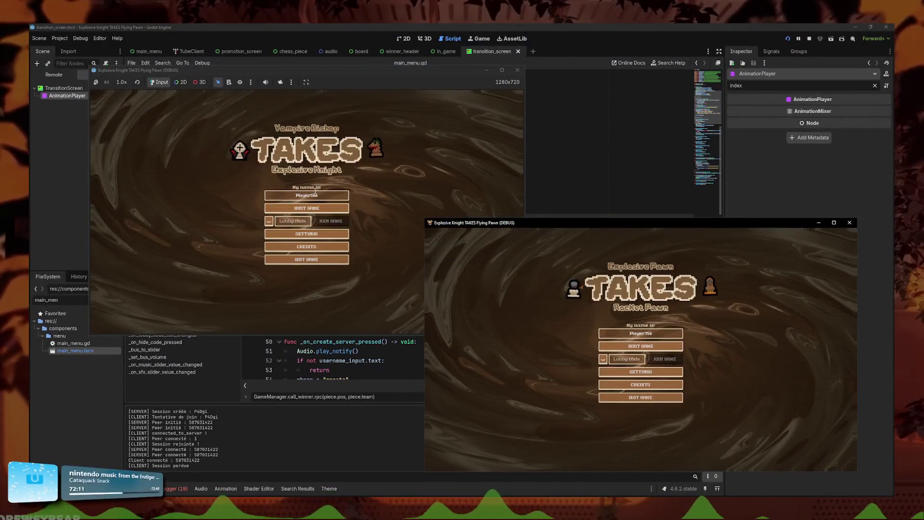
left_click(437, 218)
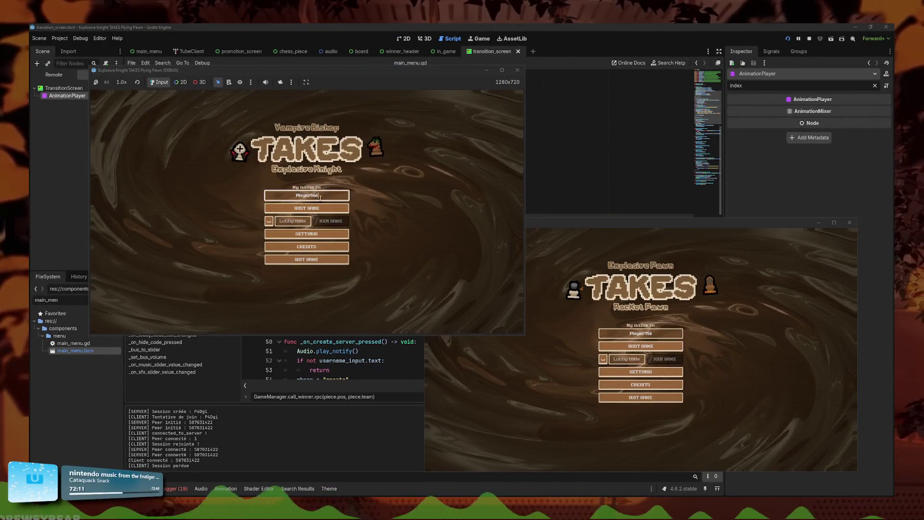
left_click(307, 208)
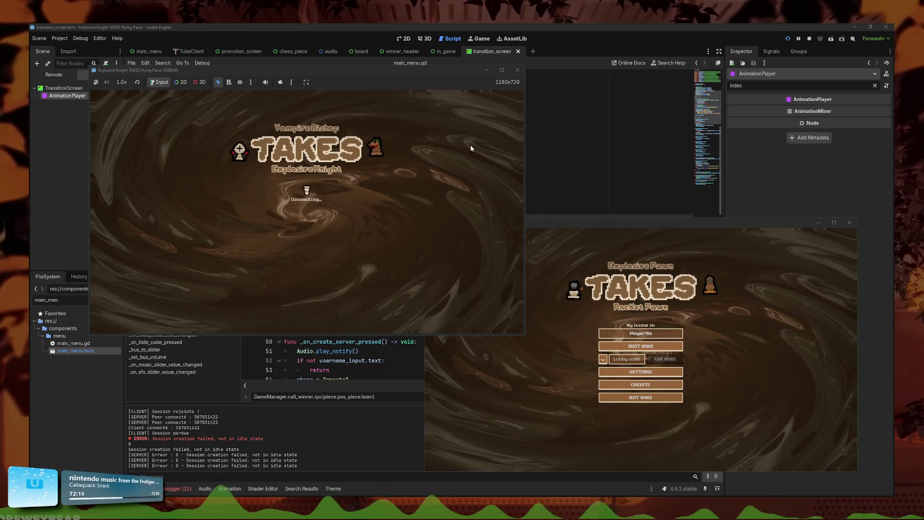
left_click(810, 39)
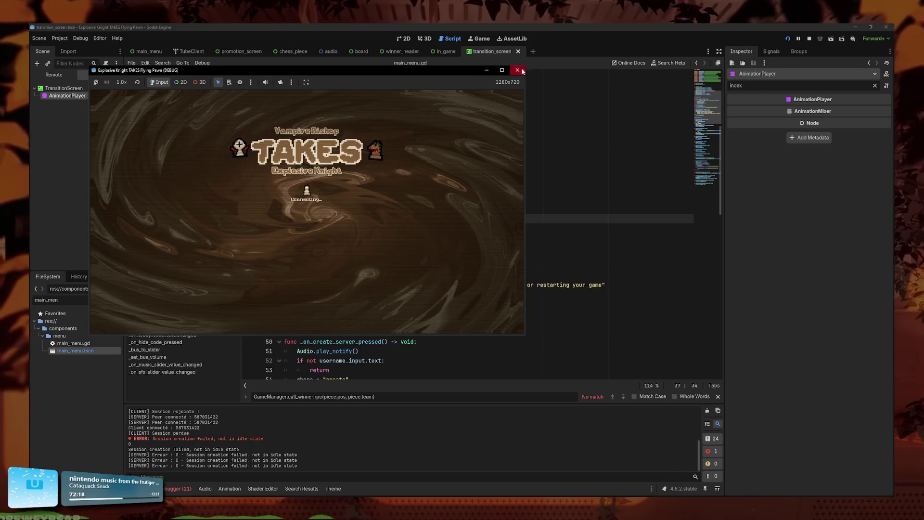
Step: Launch two instances, host a match in the first and join it from the second
left_click(788, 38)
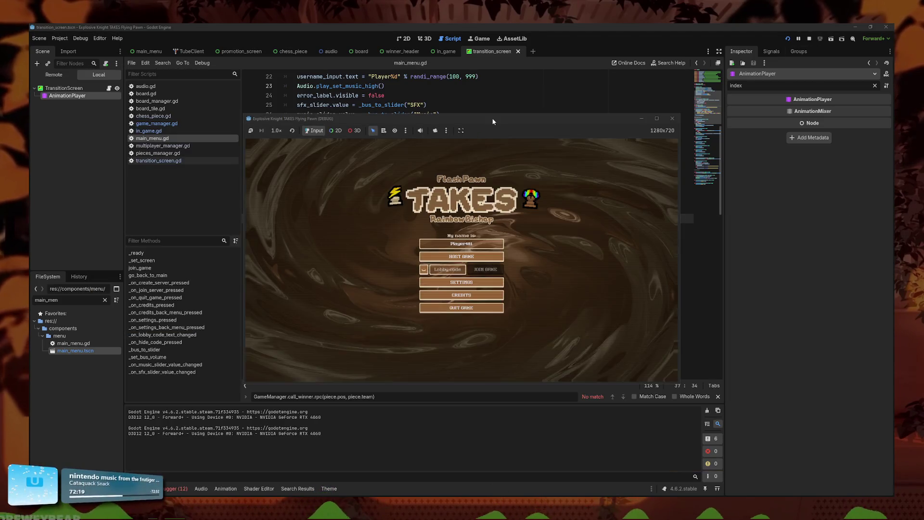
left_click_drag(578, 133, 748, 218)
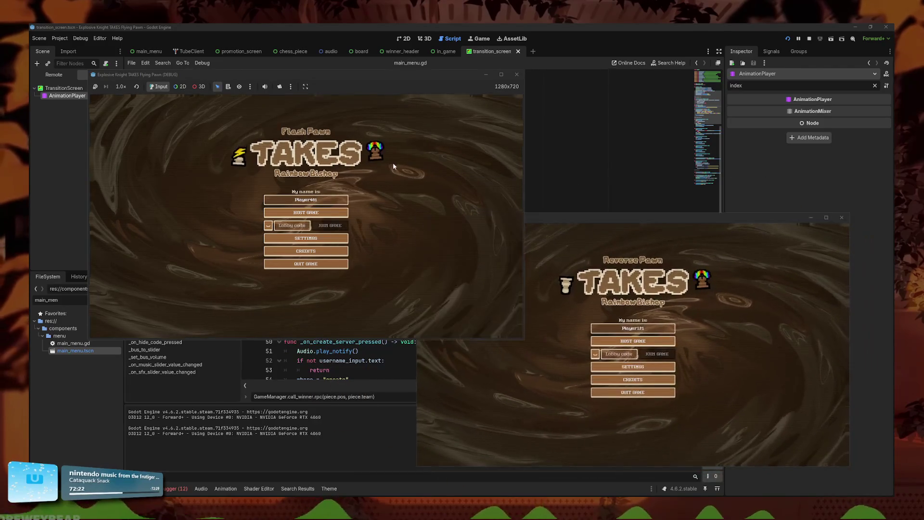
left_click(304, 212)
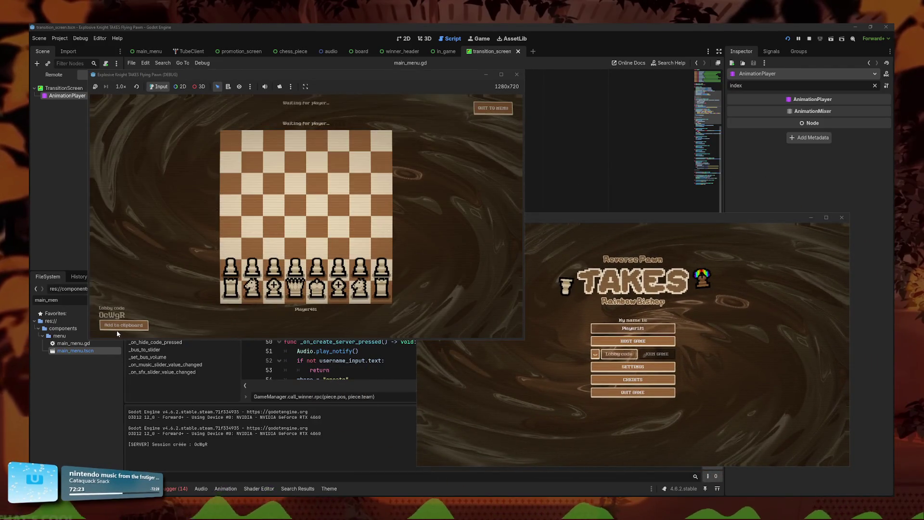
left_click(118, 327)
left_click(658, 354)
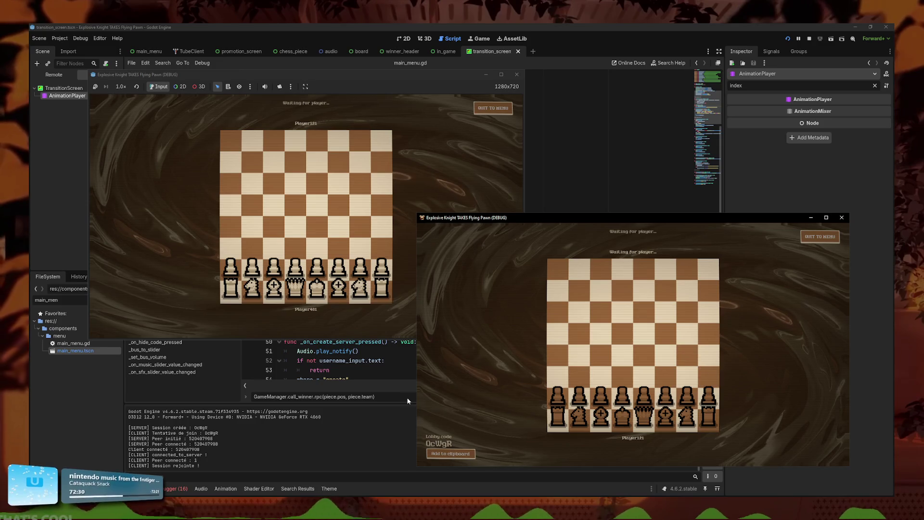
Step: Review both sessions' errors in the Debugger, then quit the match to the menu and stop the game
left_click(181, 489)
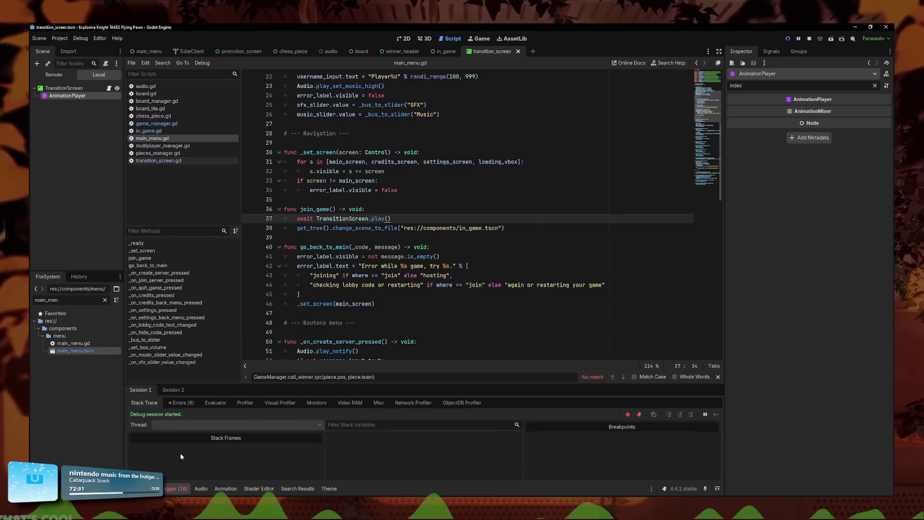
left_click(181, 404)
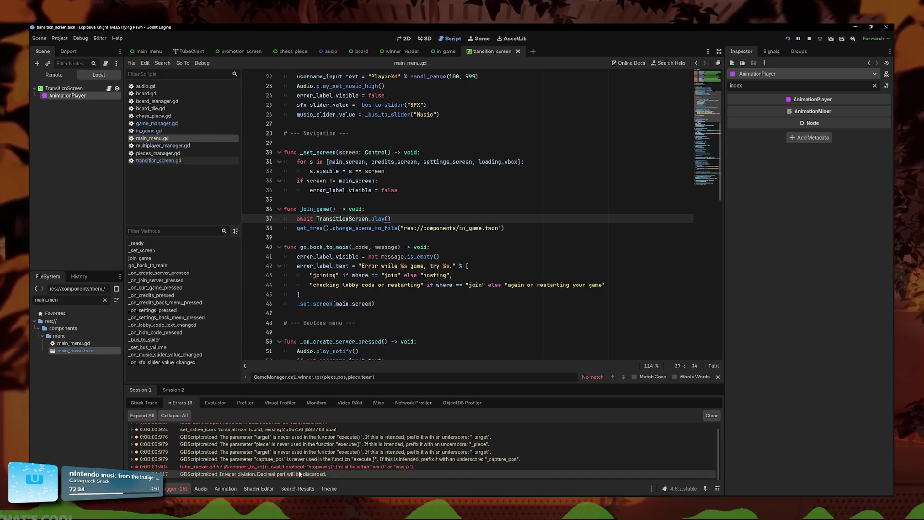
left_click(173, 390)
left_click(181, 403)
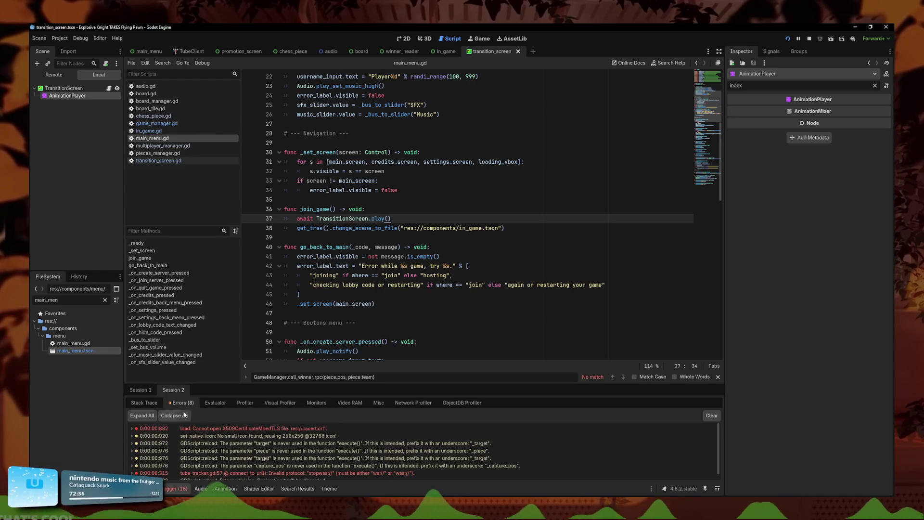
scroll(241, 437, "down", 1)
left_click(141, 390)
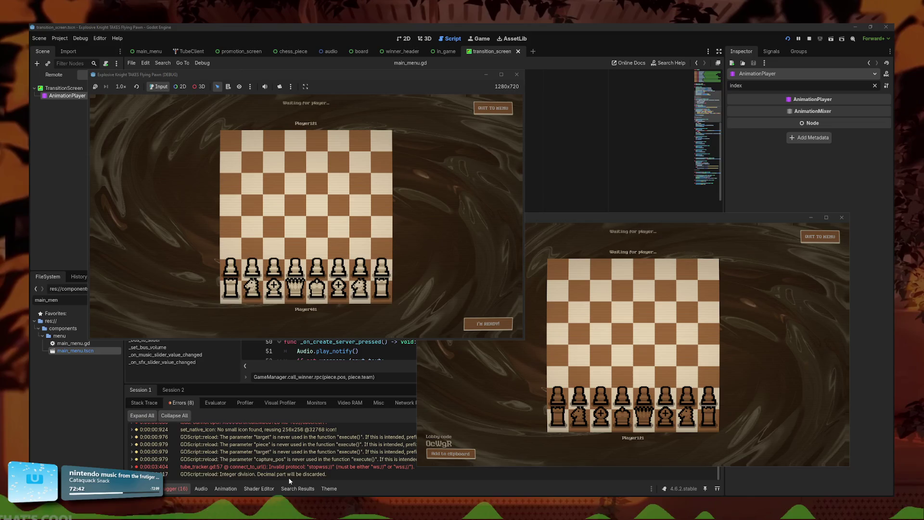
left_click(826, 236)
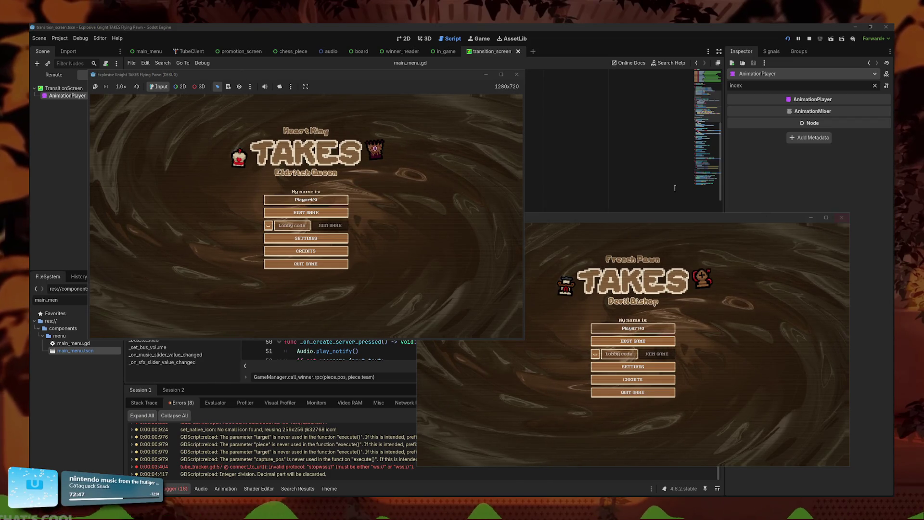
key("F8")
Step: Comment out the await TransitionScreen.play() line in join_game and rerun the project
left_click(395, 218)
key("ctrl+k")
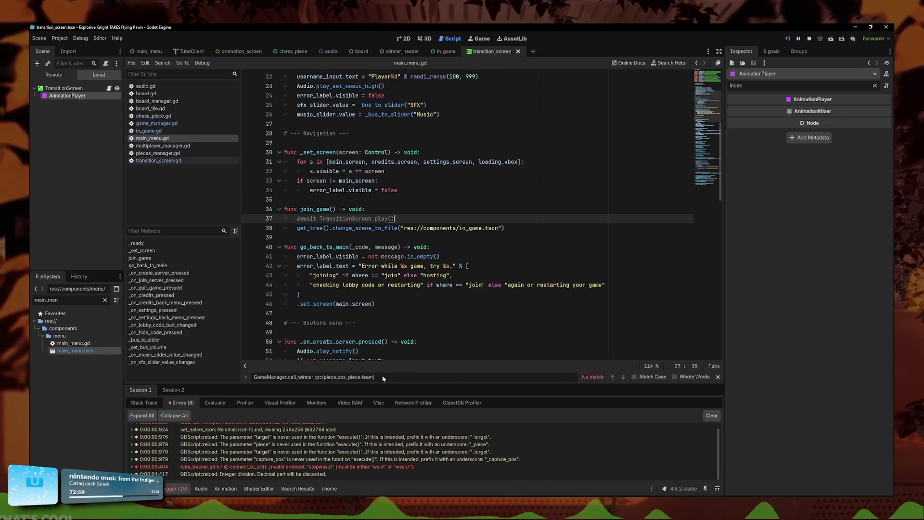
key("F5")
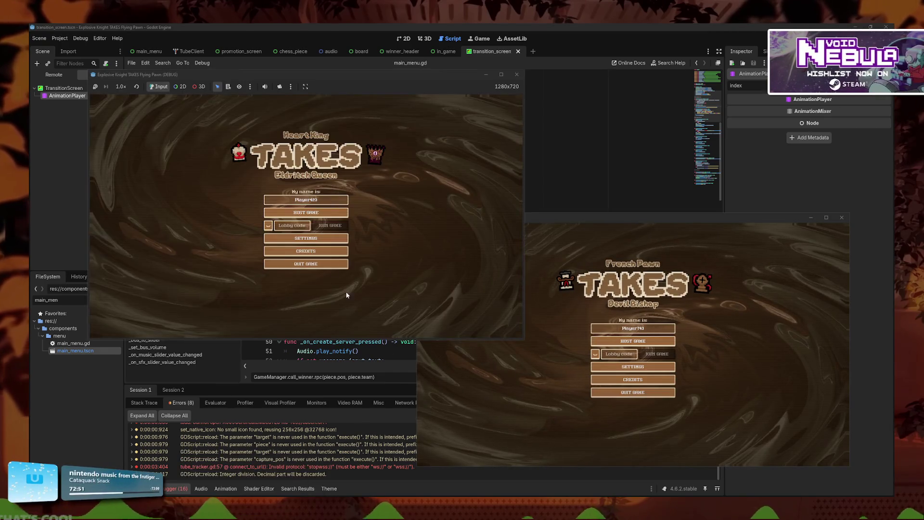
Step: Host a game, join it from the second instance with the copied lobby code, then return to main_menu.gd
left_click(306, 212)
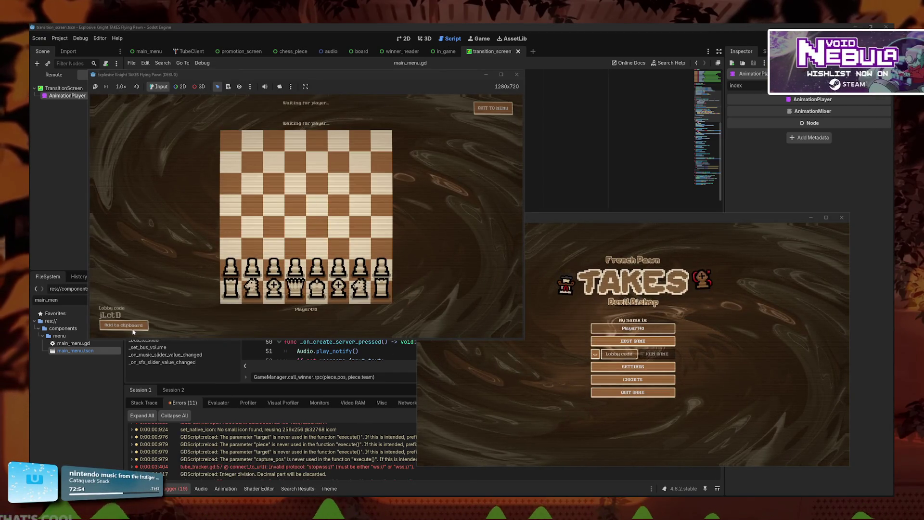
left_click(127, 325)
left_click(620, 354)
key("ctrl+v")
left_click(657, 354)
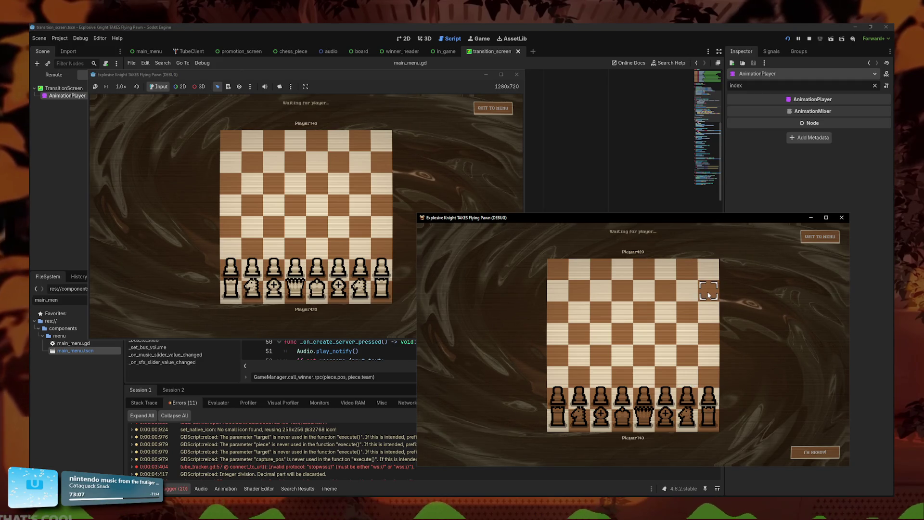
left_click(575, 191)
left_click(448, 228)
Step: Jump from the join_server call in main_menu.gd to its definition in multiplayer_manager.gd
left_click(462, 218)
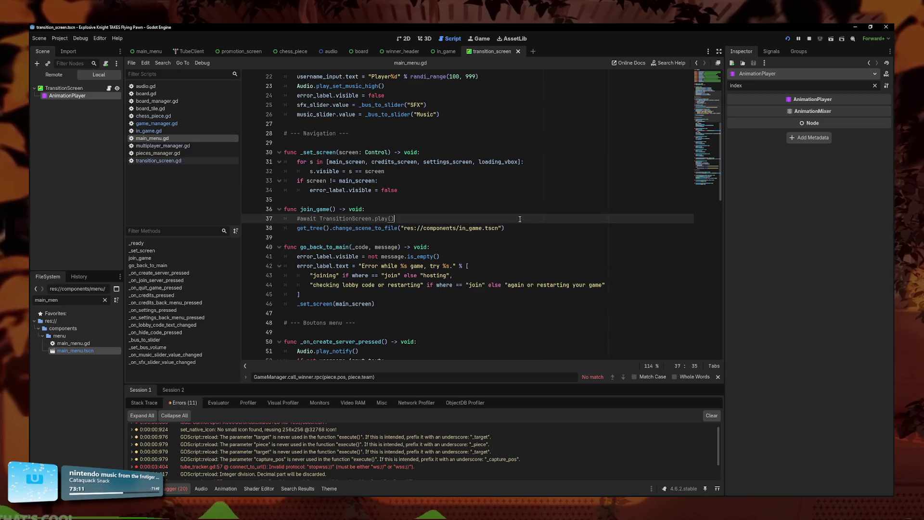
scroll(478, 247, "up", 3)
scroll(478, 247, "down", 2)
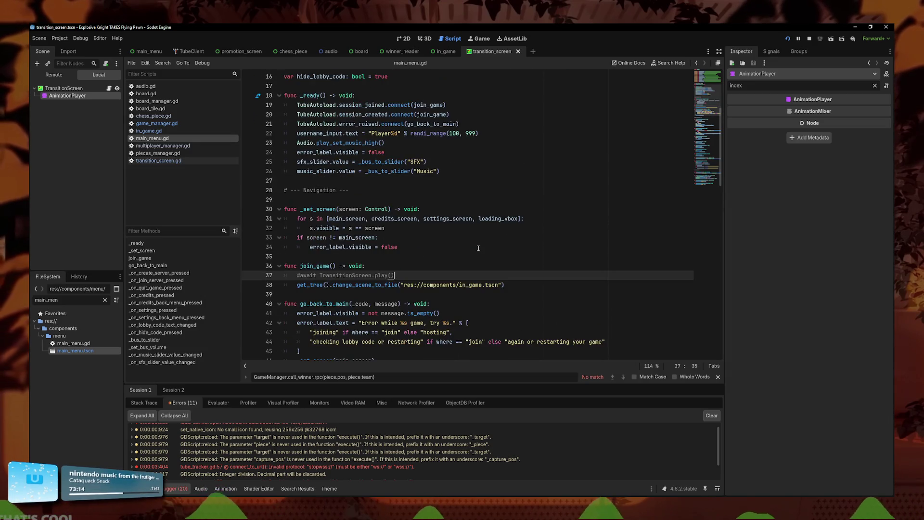
scroll(478, 247, "up", 3)
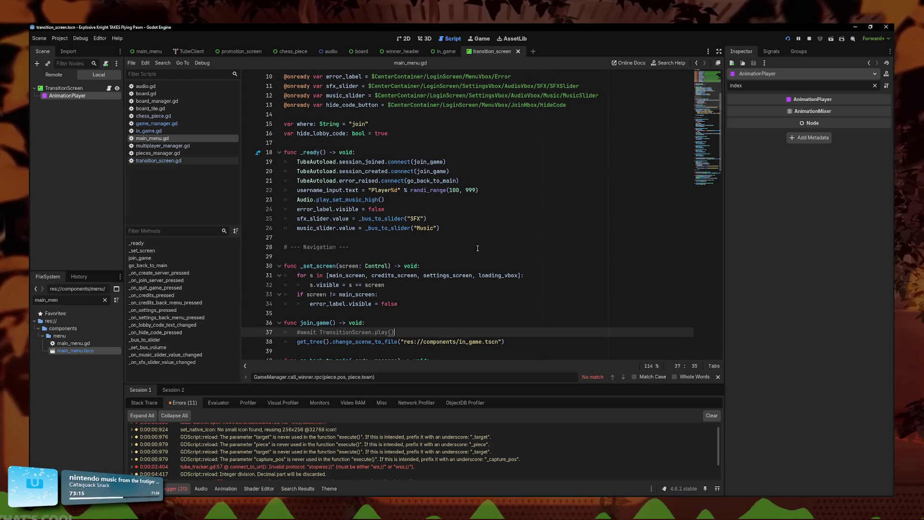
scroll(292, 203, "down", 6)
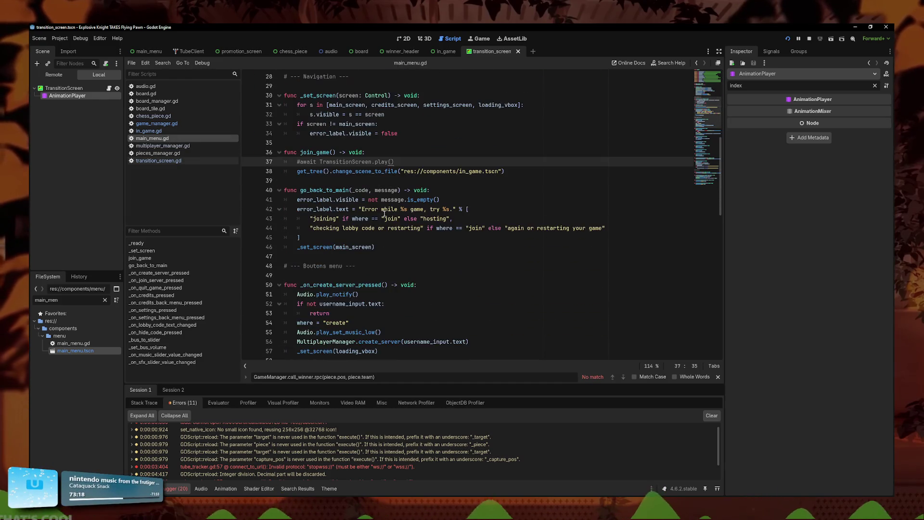
scroll(384, 213, "down", 5)
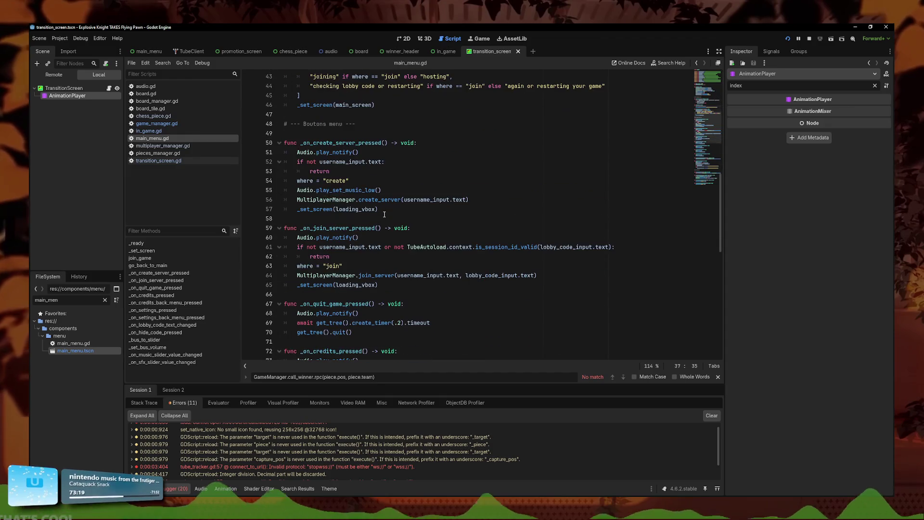
left_click(398, 277)
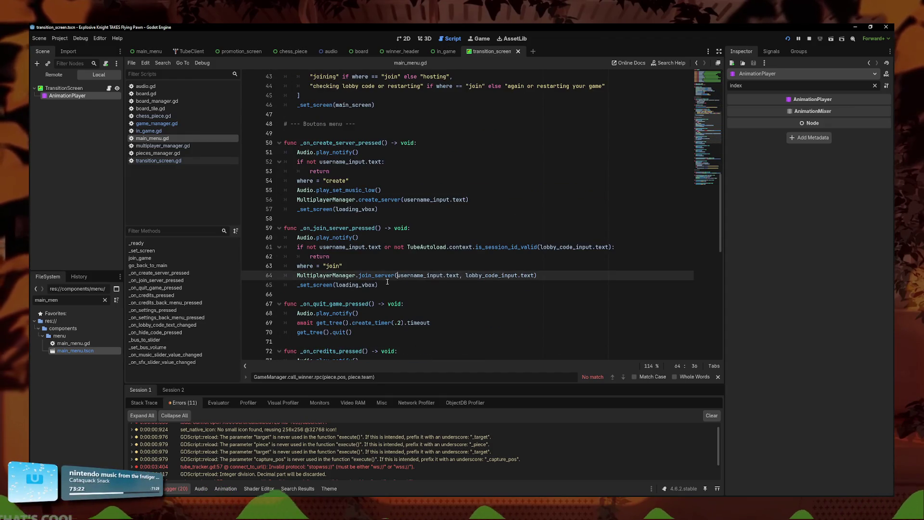
left_click(386, 277, "ctrl")
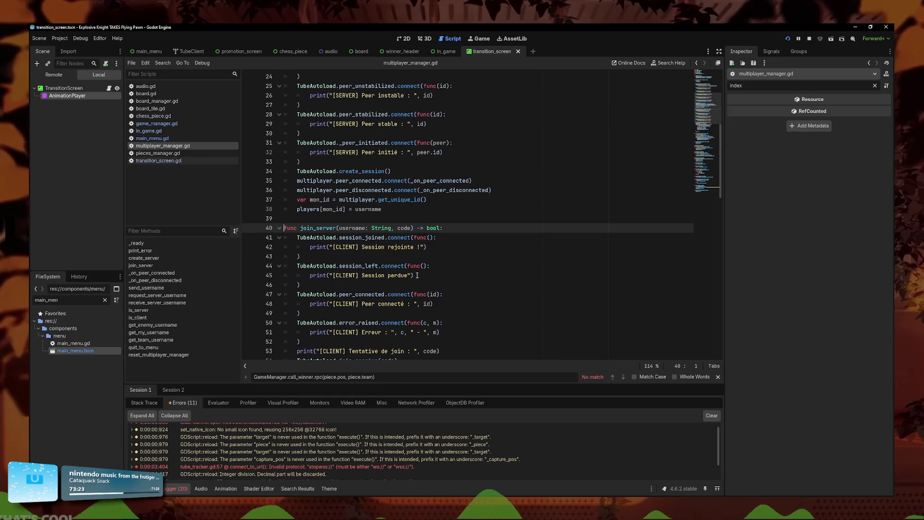
scroll(442, 271, "down", 3)
scroll(399, 293, "down", 2)
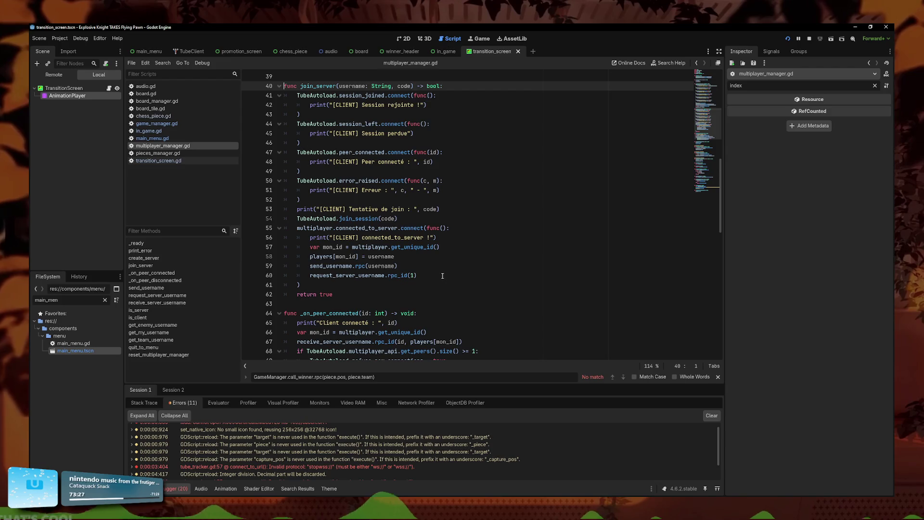
Step: Select the username RPC lines 57–60 in the connected_to_server callback
left_click(443, 275)
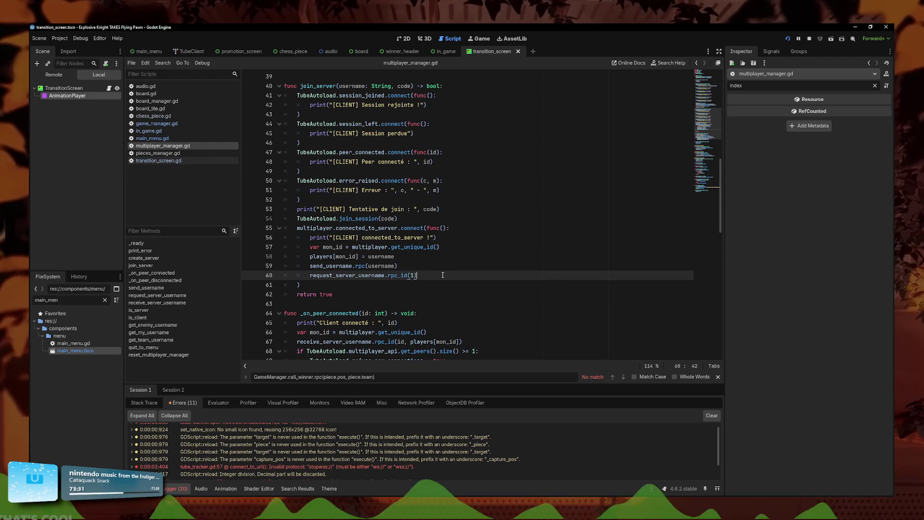
left_click(434, 238)
key("Down")
key("Down")
key("Down")
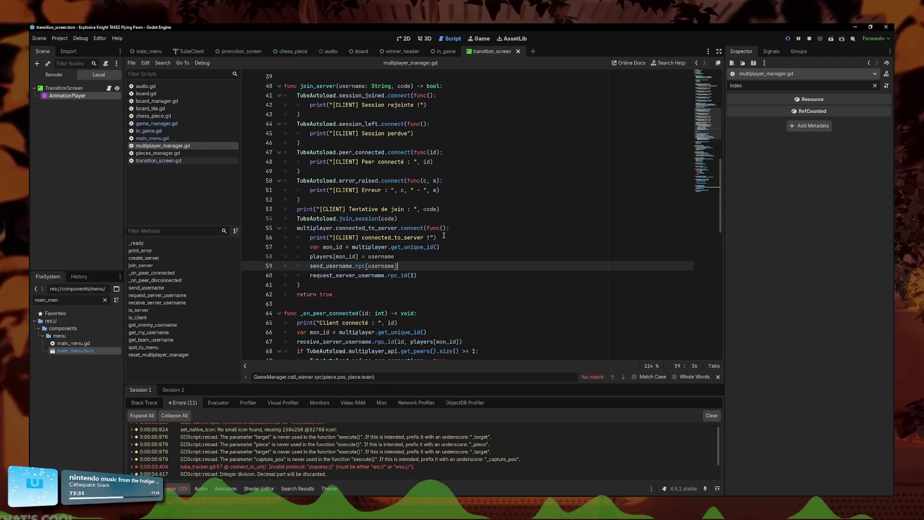
left_click_drag(418, 276, 253, 265)
key("shift+Up")
key("shift+Up")
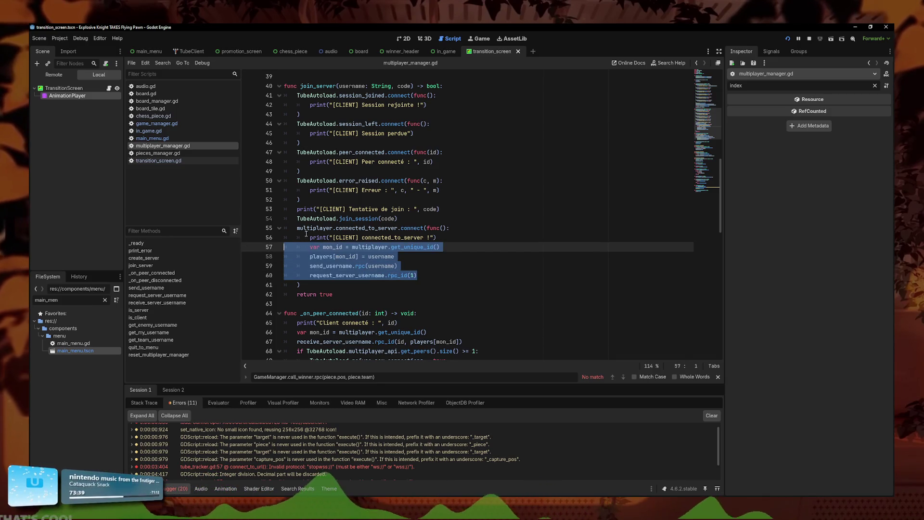
scroll(308, 232, "up", 3)
scroll(337, 234, "down", 3)
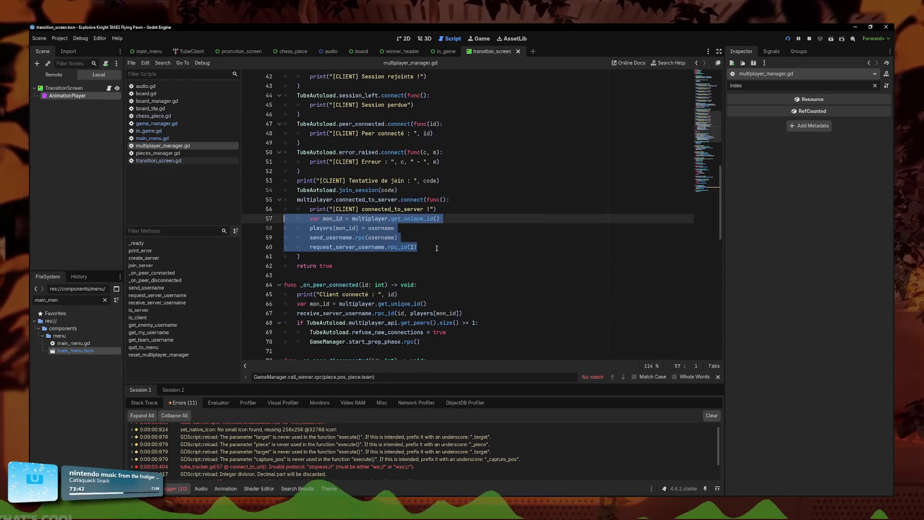
key("Right")
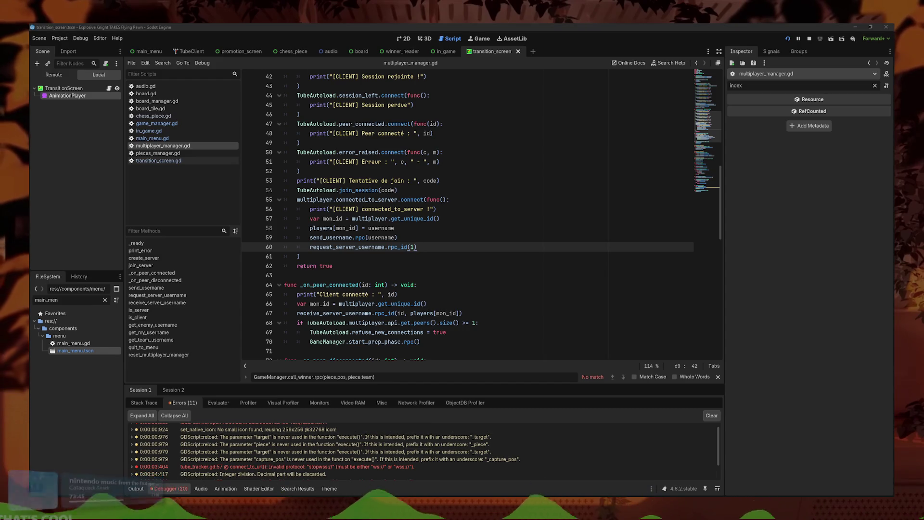
Step: Review the send_username and request_server_username calls, ending with the caret at the end of line 60
left_click(381, 238)
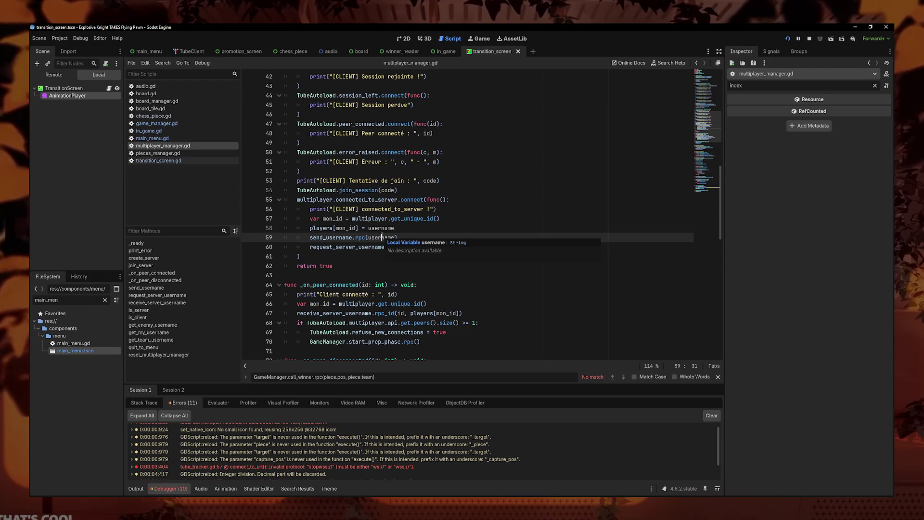
left_click(383, 235)
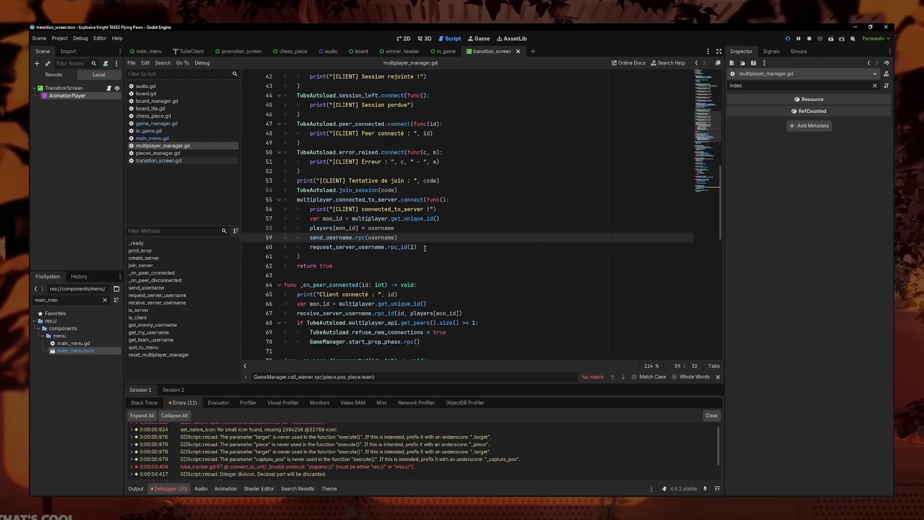
left_click_drag(425, 249, 270, 238)
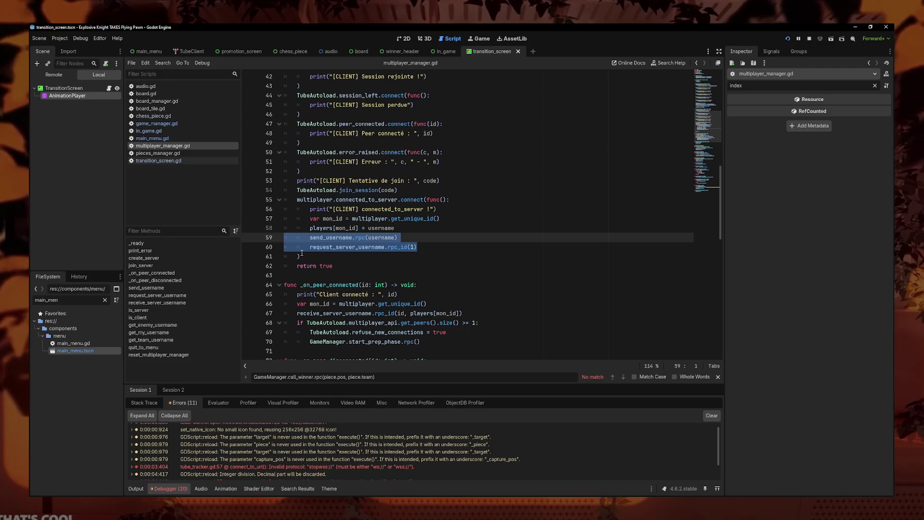
left_click(433, 248)
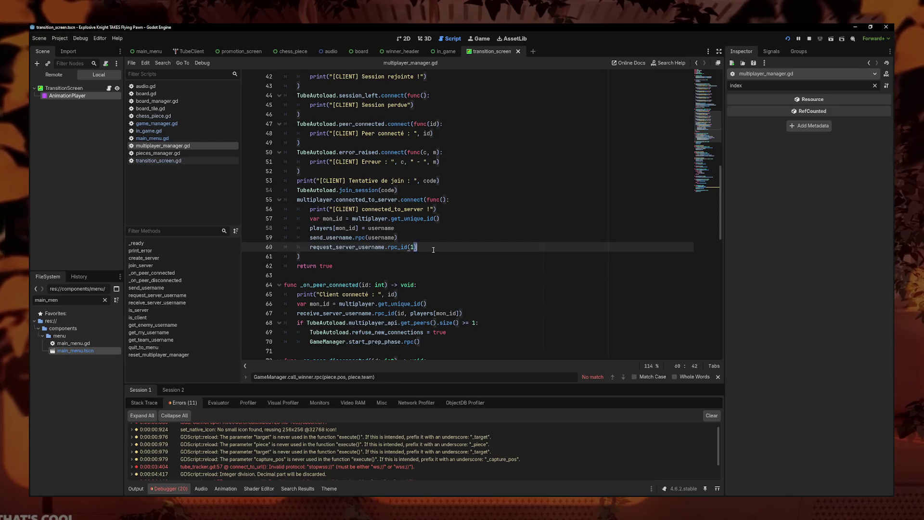
left_click(476, 256)
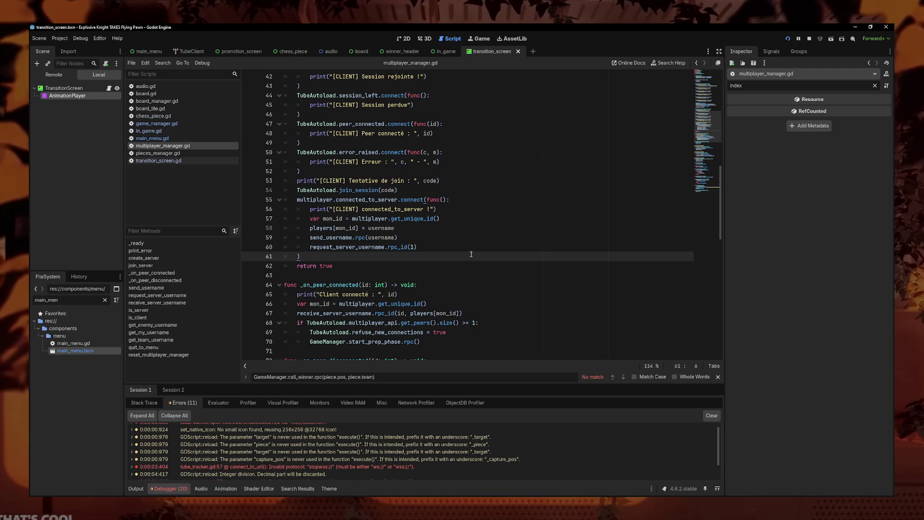
left_click(465, 248)
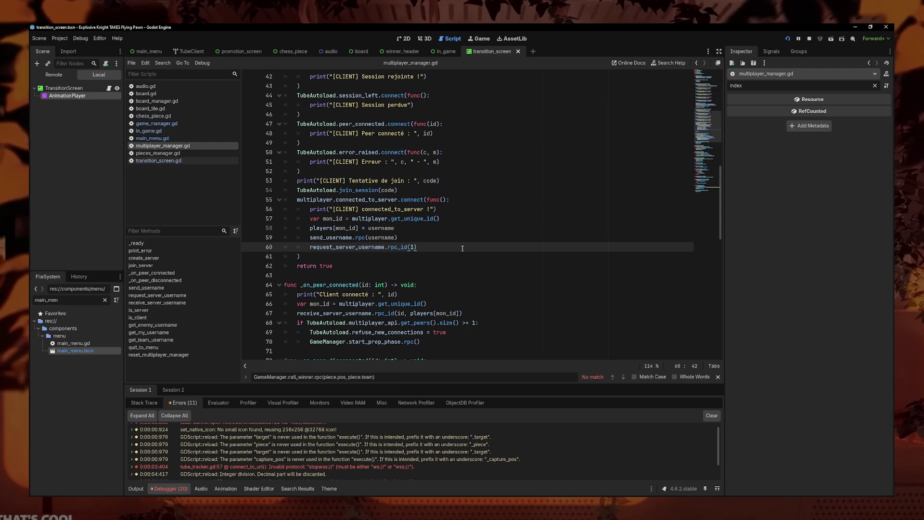
Step: Comment out the send_username and request_server_username RPC lines 59–60, then switch to board.gd
left_click_drag(455, 249, 268, 236)
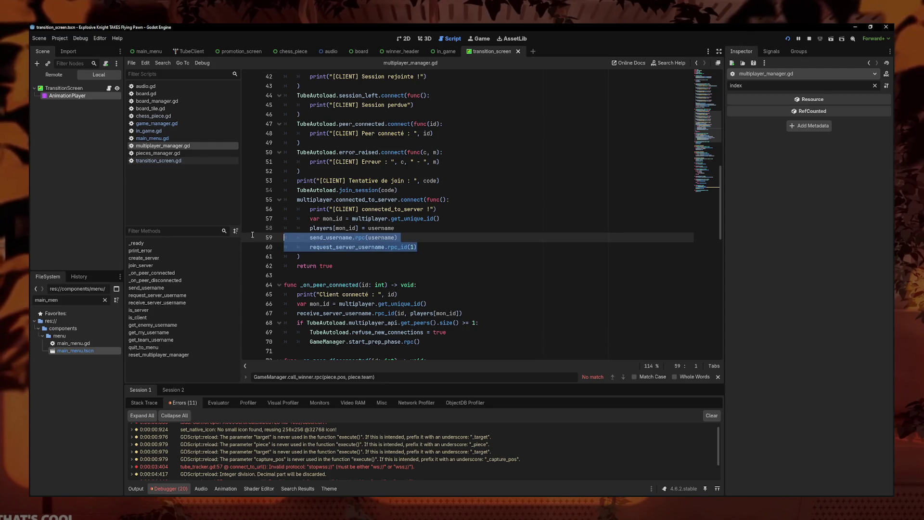
mouse_move(312, 228)
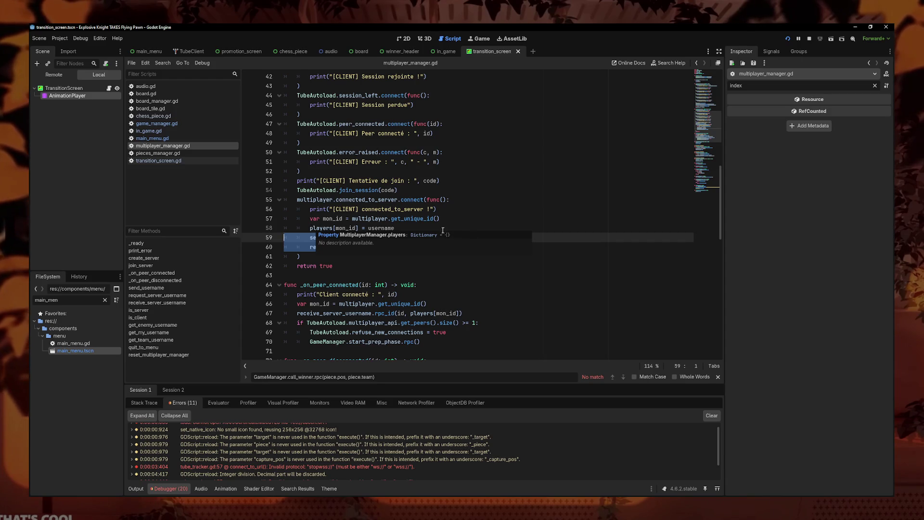
left_click_drag(443, 230, 258, 217)
left_click_drag(432, 247, 250, 237)
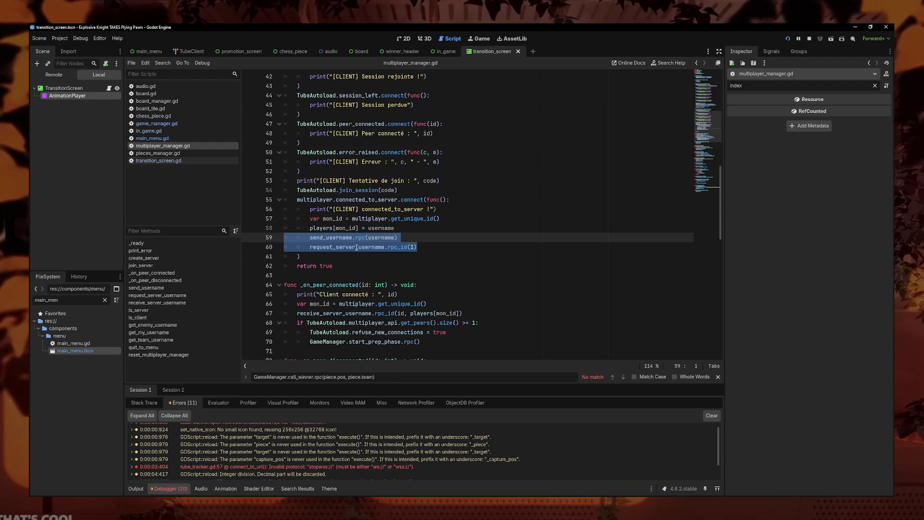
key("ctrl+k")
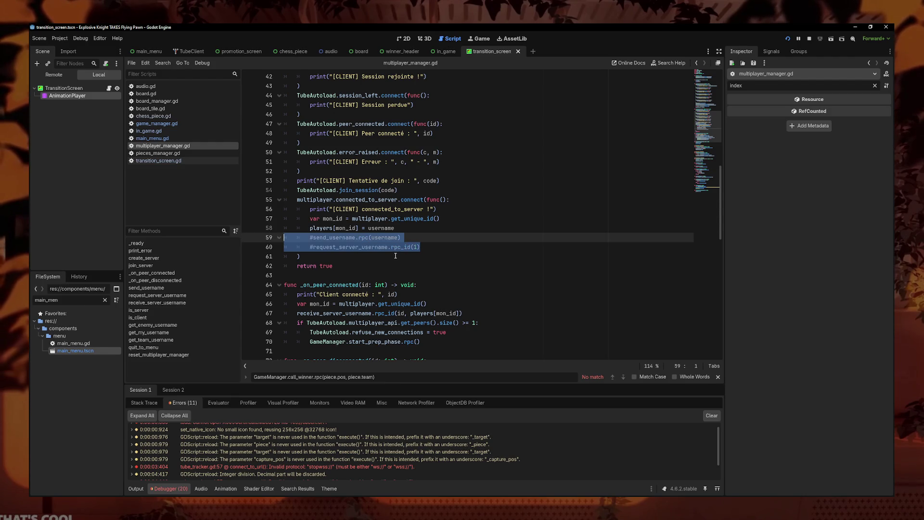
key("alt+Left")
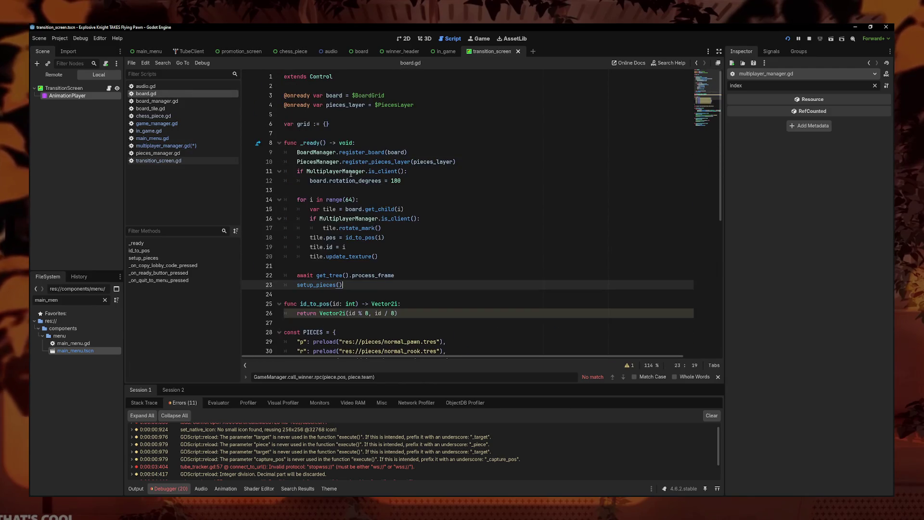
Step: At the start of _ready, add 'if MultiplayerManager.is_client():' and paste the username RPC lines under it
left_click(448, 143)
key("Return")
key("Return")
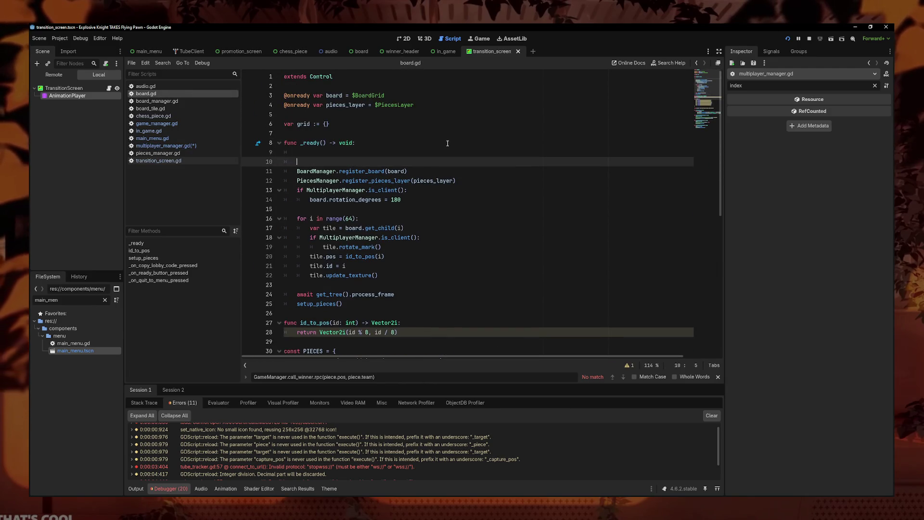
key("Up")
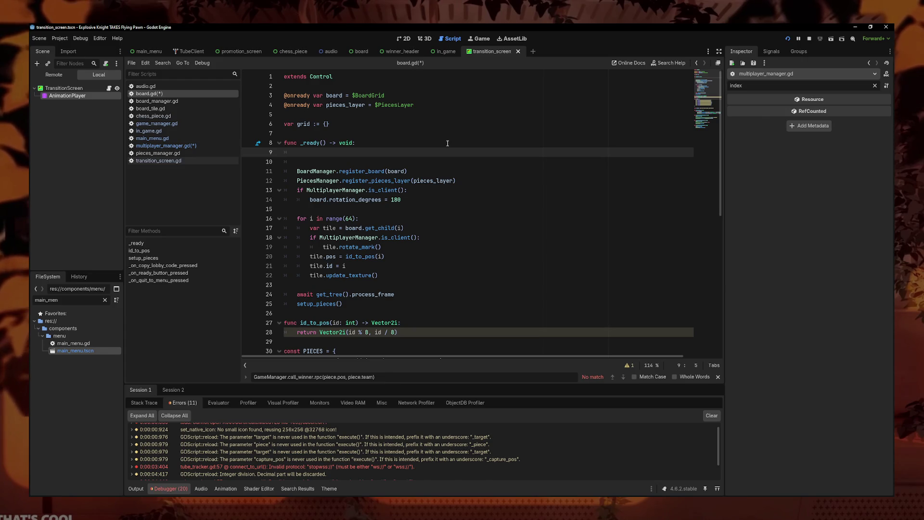
type("Mul")
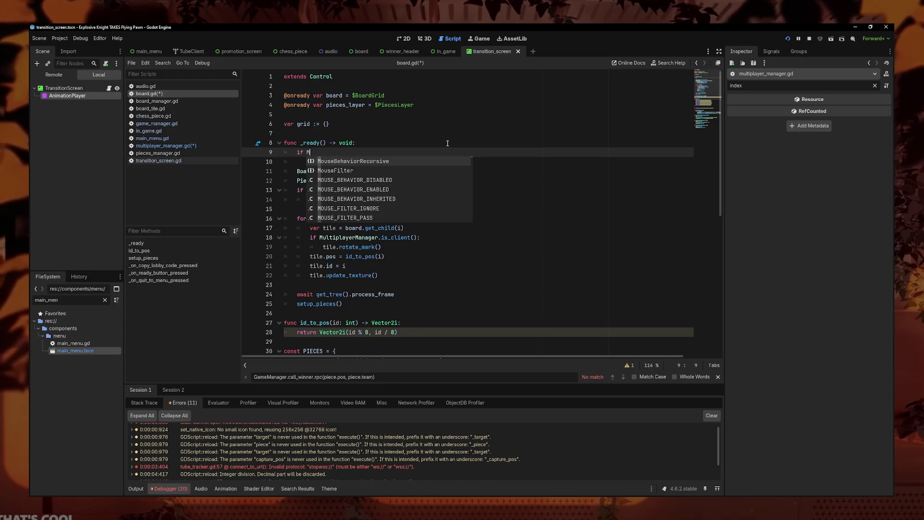
key("Down")
key("Down")
key("Down")
key("Return")
type(".i")
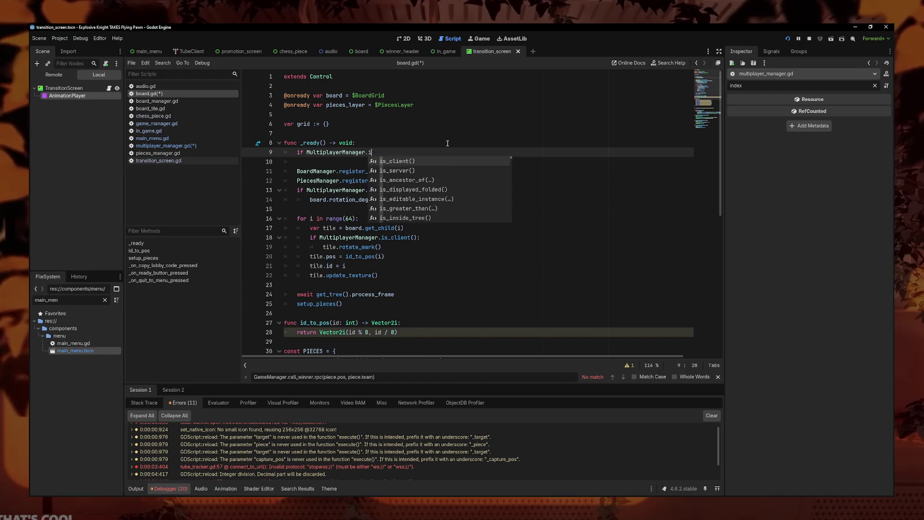
key("Return")
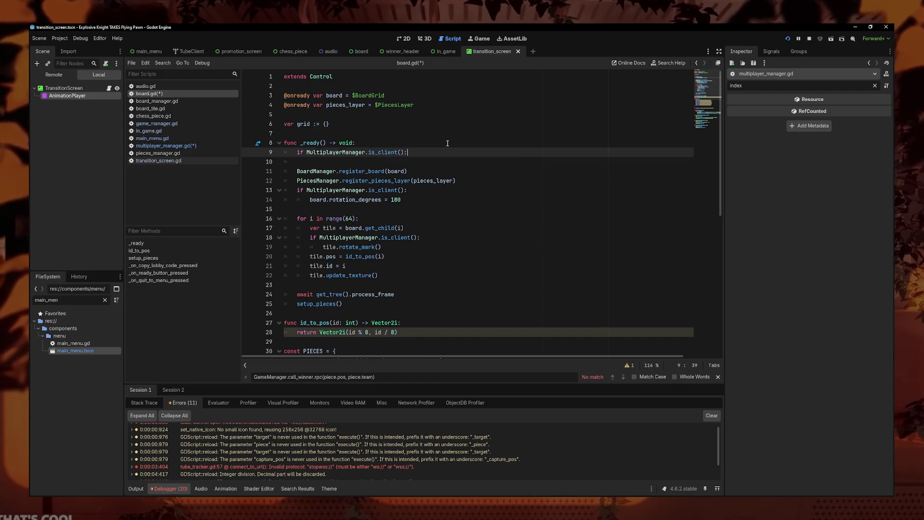
key("Return")
type("#send_username.rpc(username) \t\t#request_server_username.rpc_id(1)")
Step: Uncomment the pasted lines, prefix them with MultiplayerManager, and pass MultiplayerManager.get_my_username() to send_username.rpc
left_click(329, 163)
key("BackSpace")
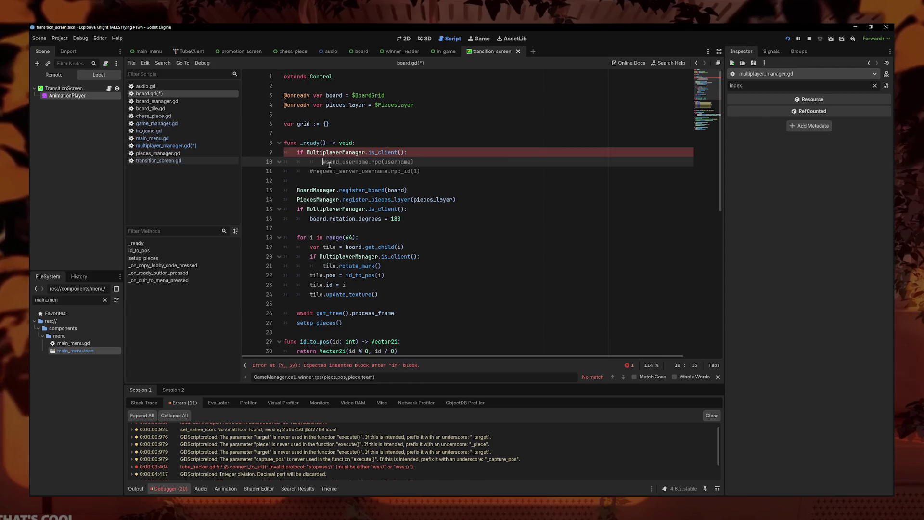
key("BackSpace")
left_click(312, 171, "alt")
type("Multi")
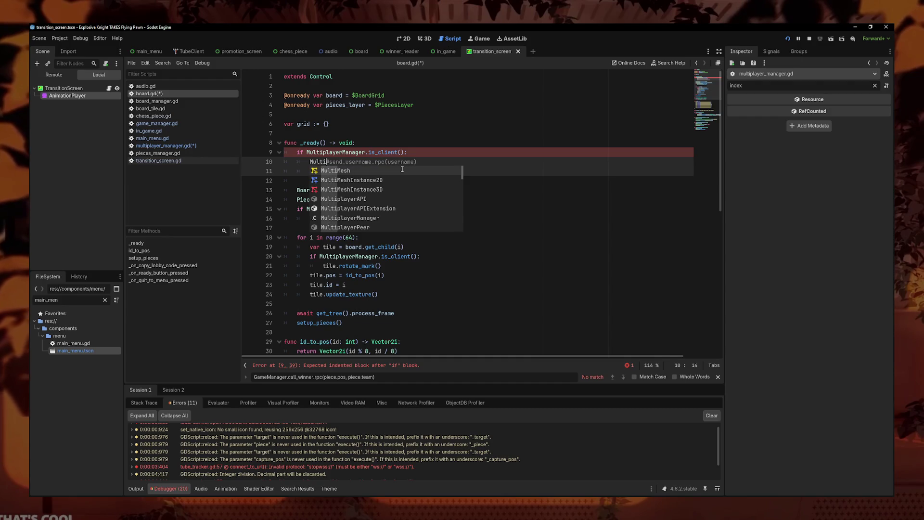
key("Down")
key("Down")
key("Down")
key("Return")
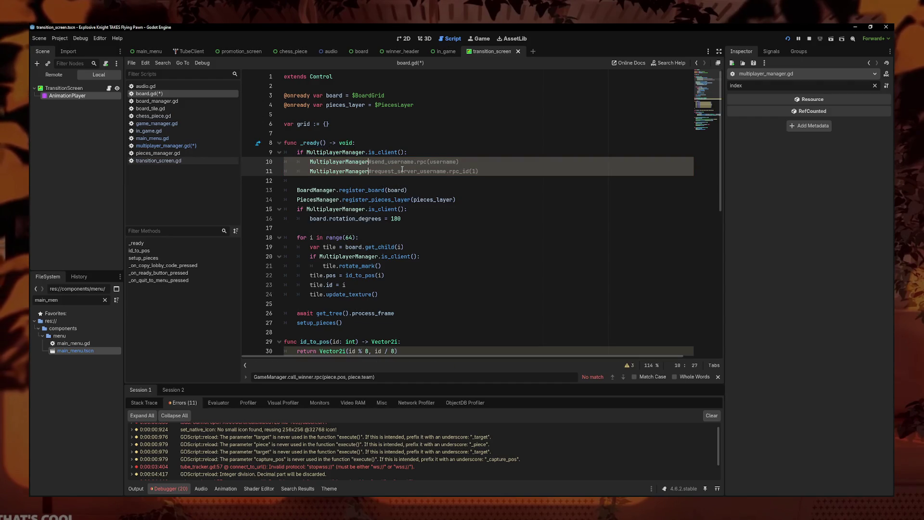
type(".")
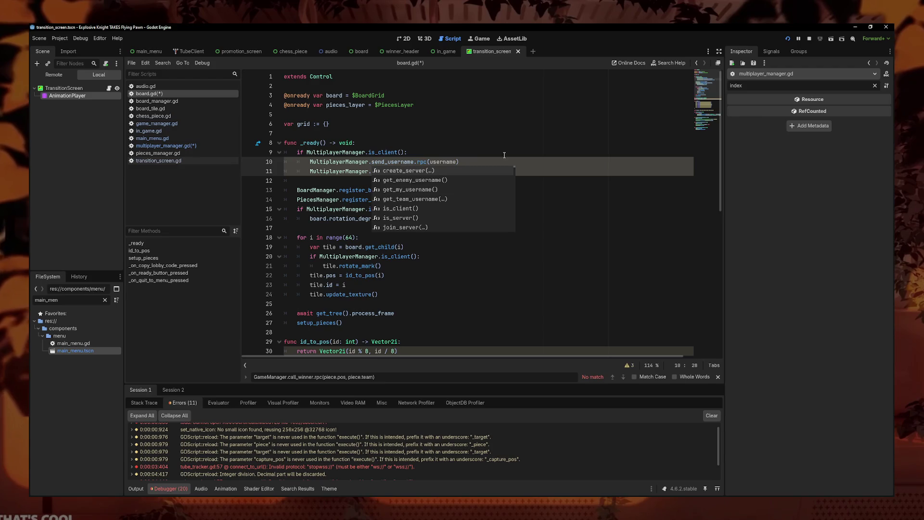
key("ctrl+v")
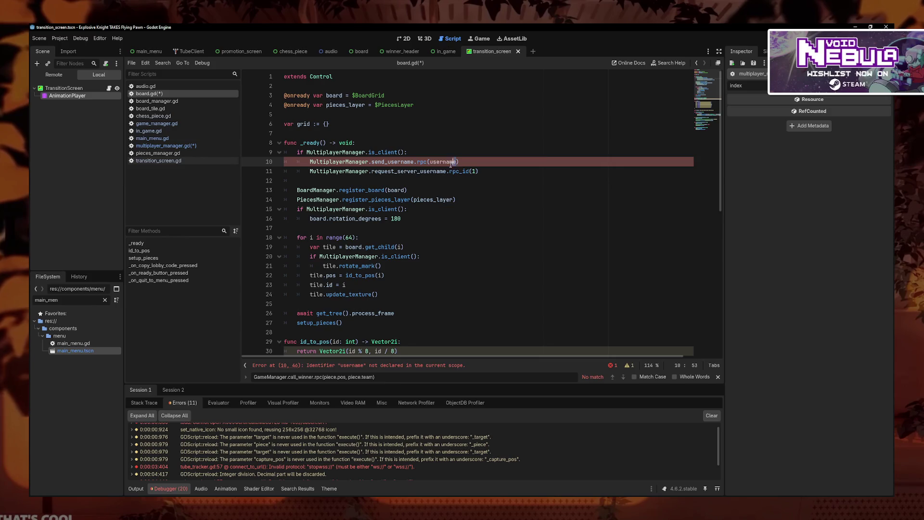
type("et")
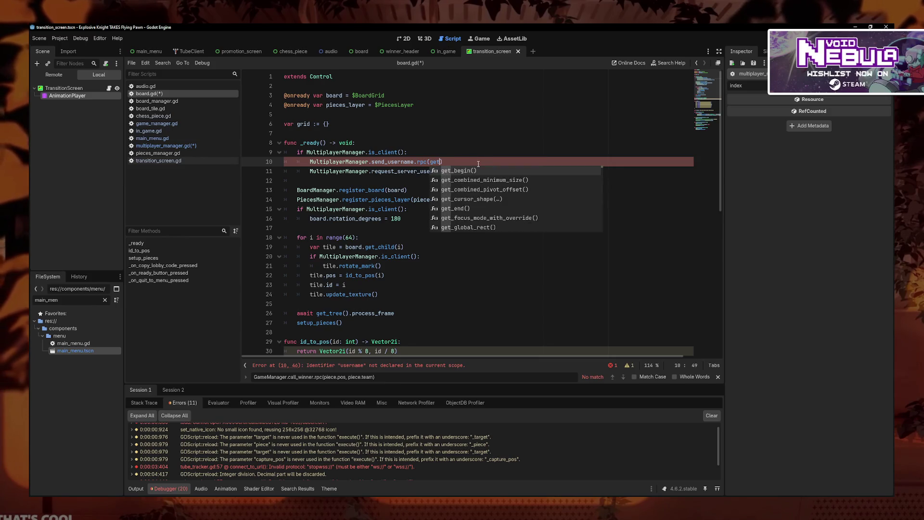
key("BackSpace")
key("BackSpace")
key("BackSpace")
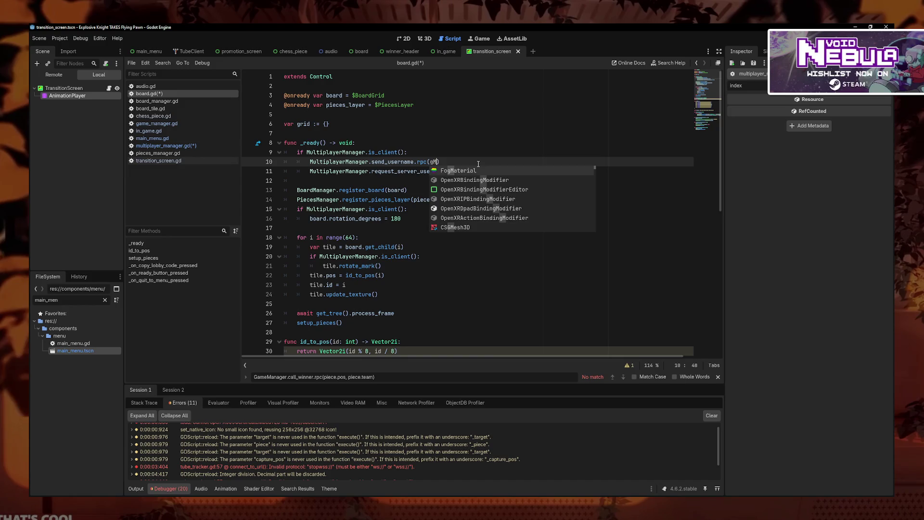
type("MultiplayerManager.get")
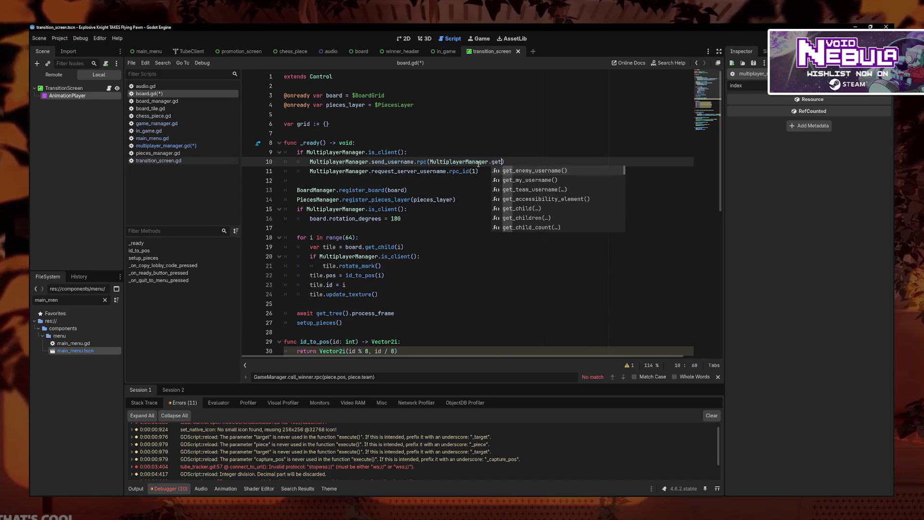
key("Down")
key("Return")
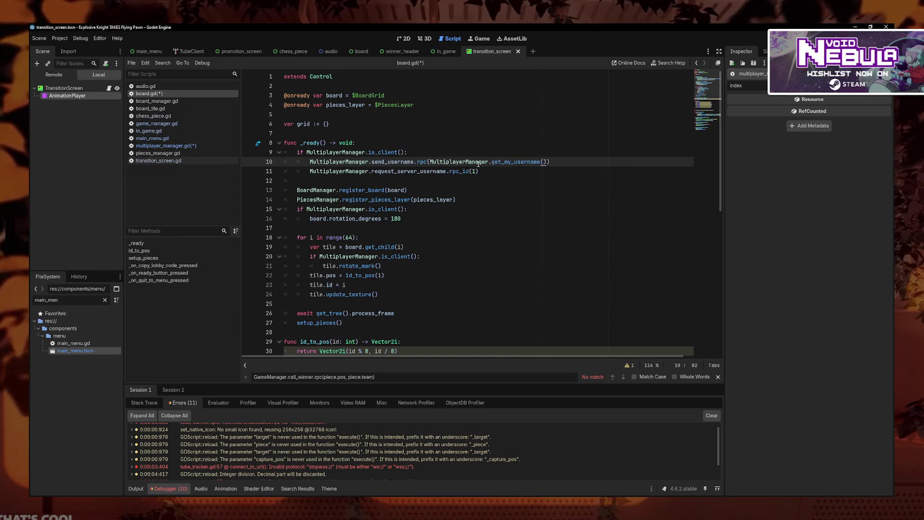
Step: Compare against multiplayer_manager.gd, then select the new is_client block on lines 9–11
left_click(196, 145)
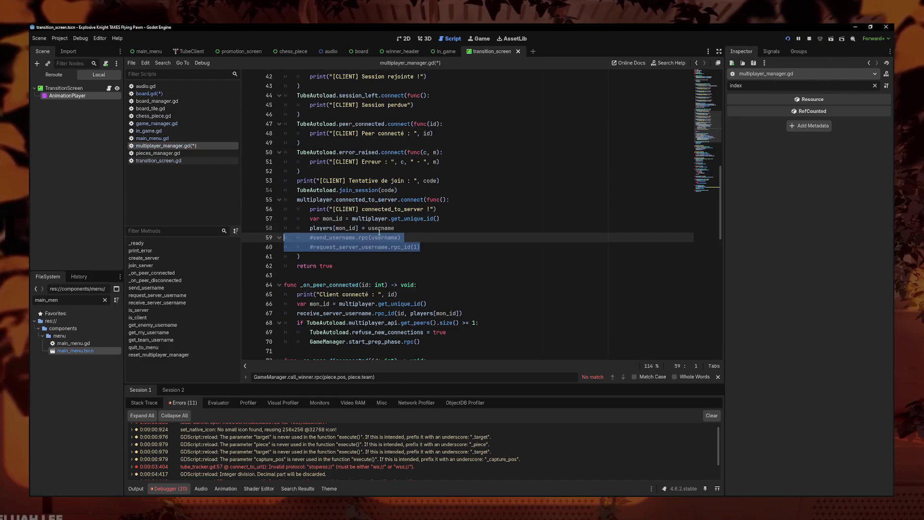
scroll(401, 236, "down", 1)
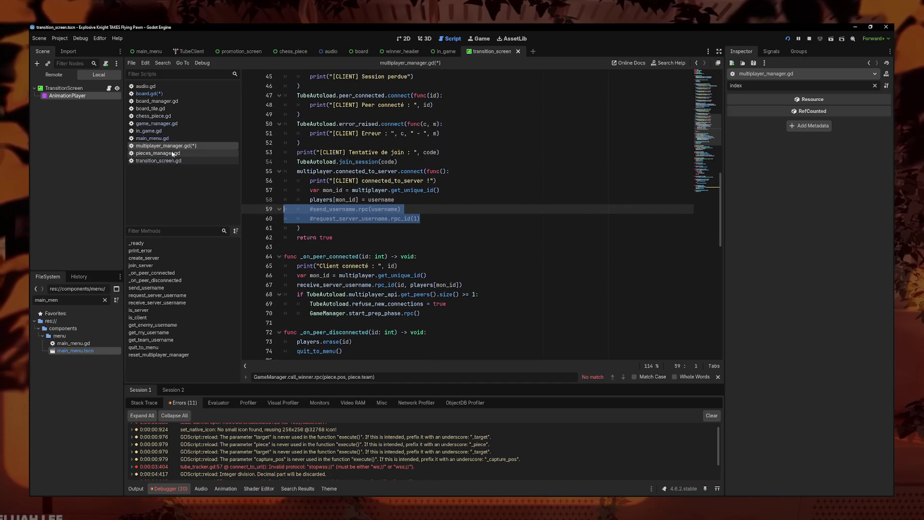
left_click(149, 94)
left_click_drag(479, 171, 245, 150)
key("ctrl+c")
left_click_drag(479, 171, 287, 152)
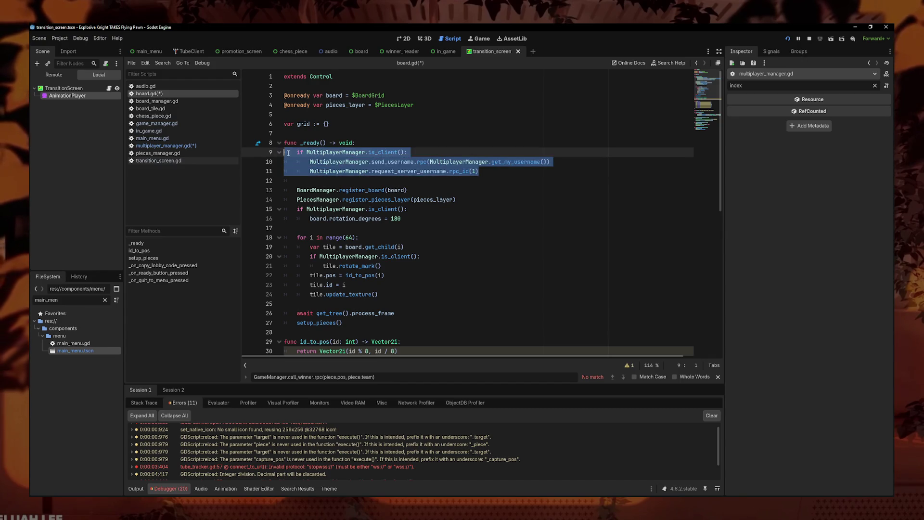
Step: Replace the is_client block with MultiplayerManager.client_send_username() on line 9 and save board.gd
key("BackSpace")
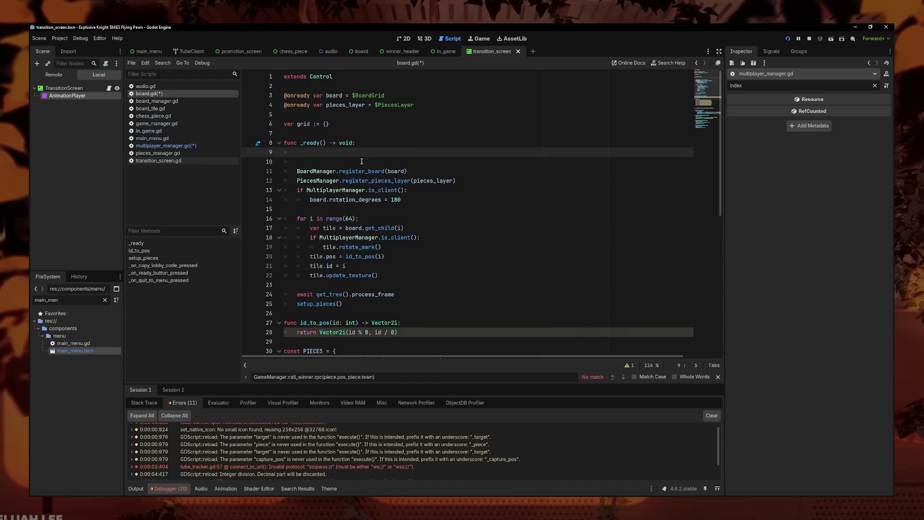
key("ctrl+z")
key("BackSpace")
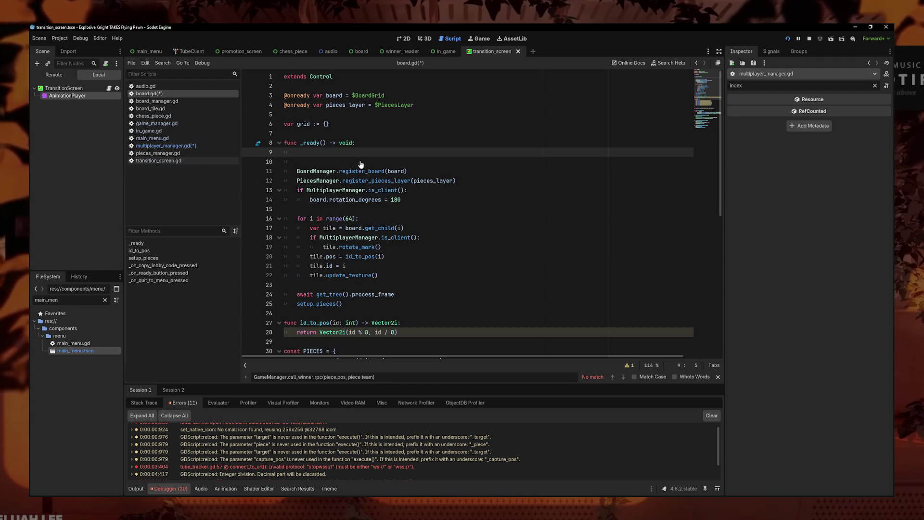
type("Mi")
key("BackSpace")
key("BackSpace")
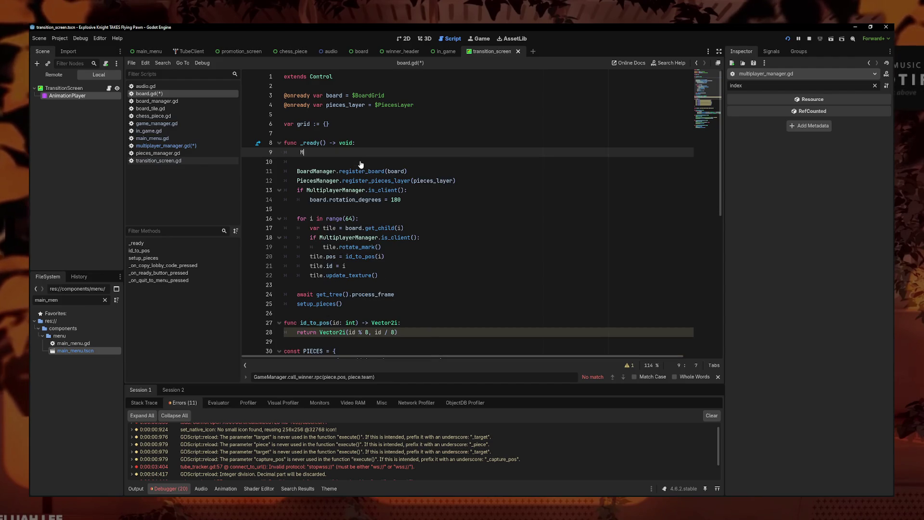
type("Mu")
key("Down")
key("Down")
key("Down")
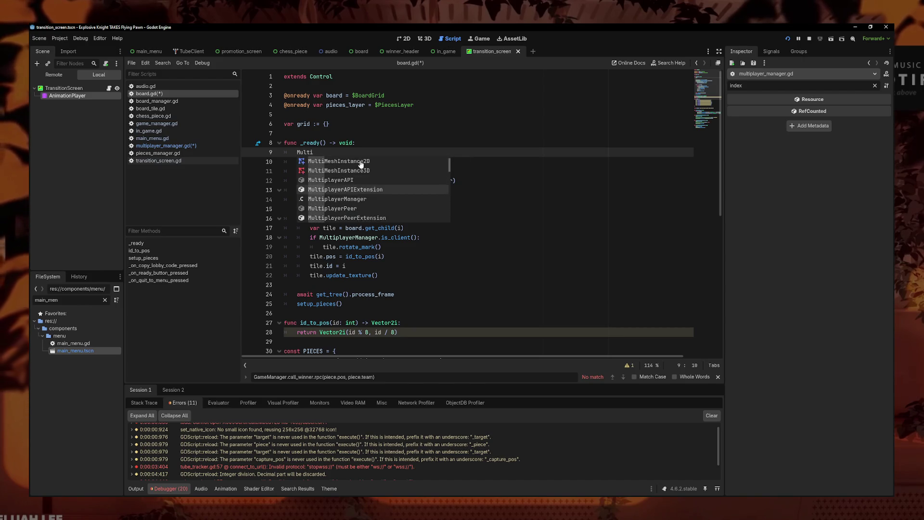
key("Return")
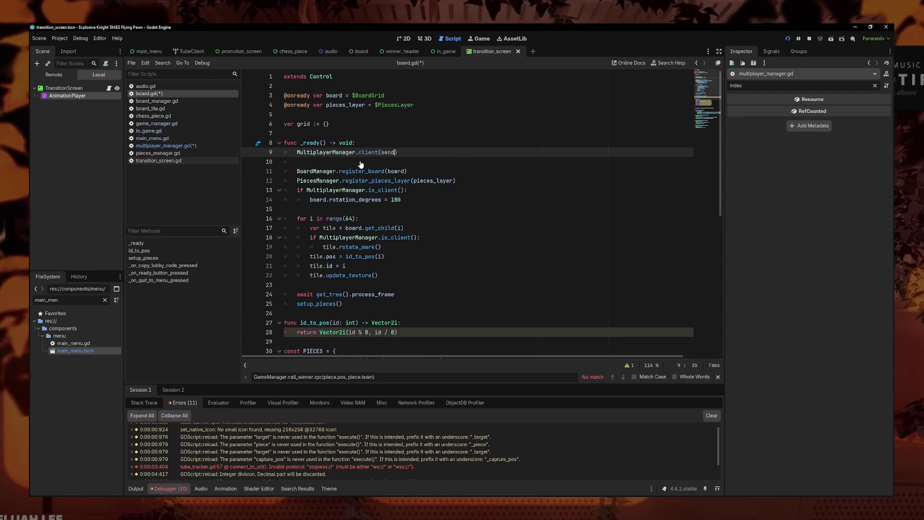
key("BackSpace")
key("BackSpace")
key("BackSpace")
type("_username(")
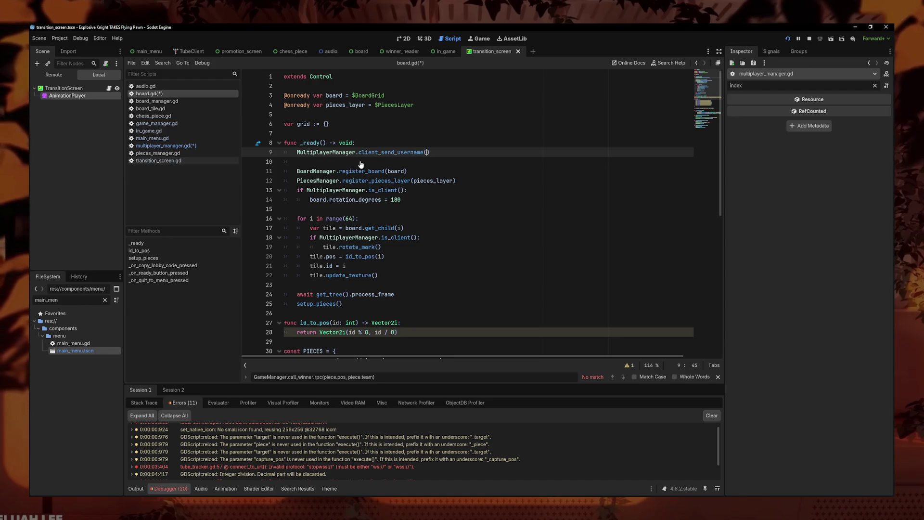
key("ctrl+s")
Step: Below create_server in multiplayer_manager.gd, write 'func client_send_username() -> void:' with the pasted client RPC code as body
left_click(337, 152, "ctrl")
scroll(695, 134, "down", 6)
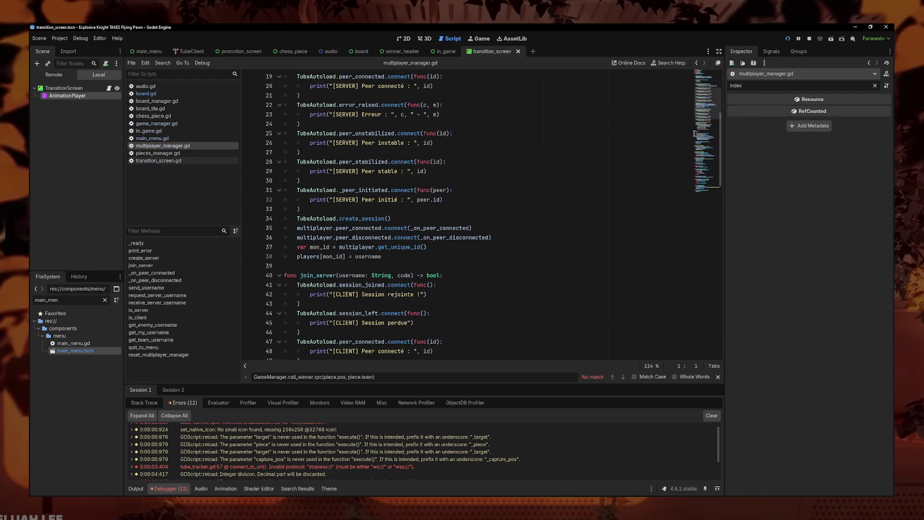
scroll(414, 232, "down", 4)
scroll(330, 199, "up", 2)
left_click(325, 207)
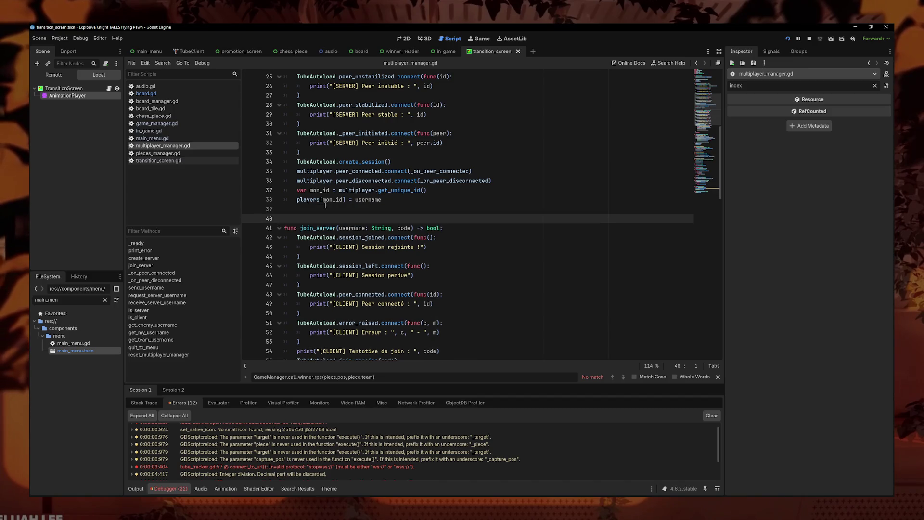
key("Return")
key("Return")
key("Up")
type("f")
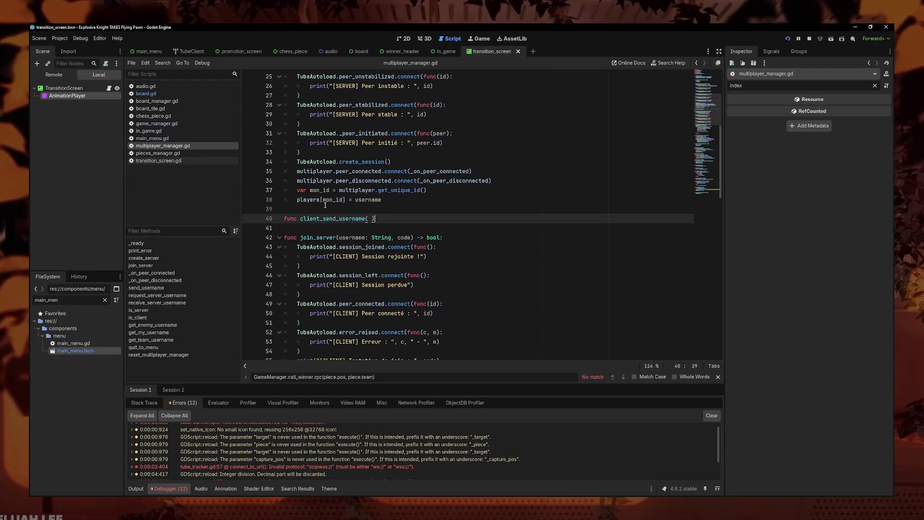
type(")")
key("Down")
key("Up")
key("End")
type("-")
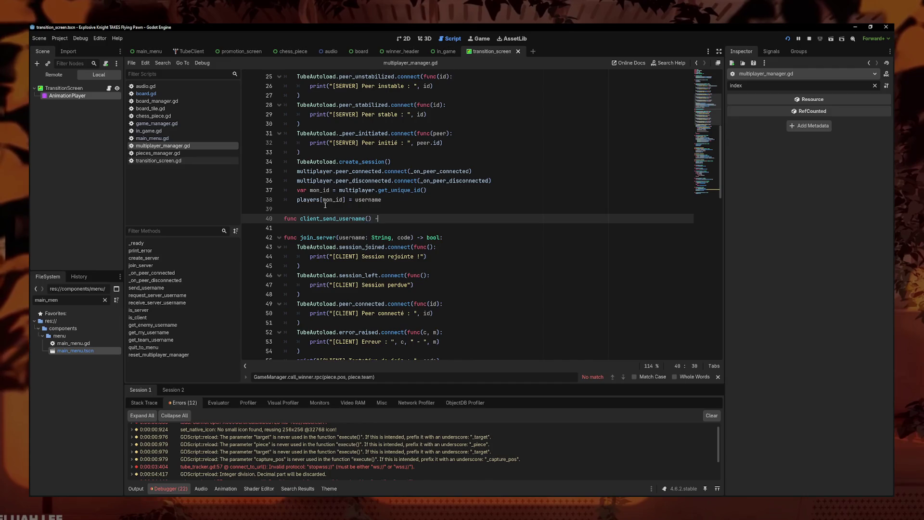
type("> void:")
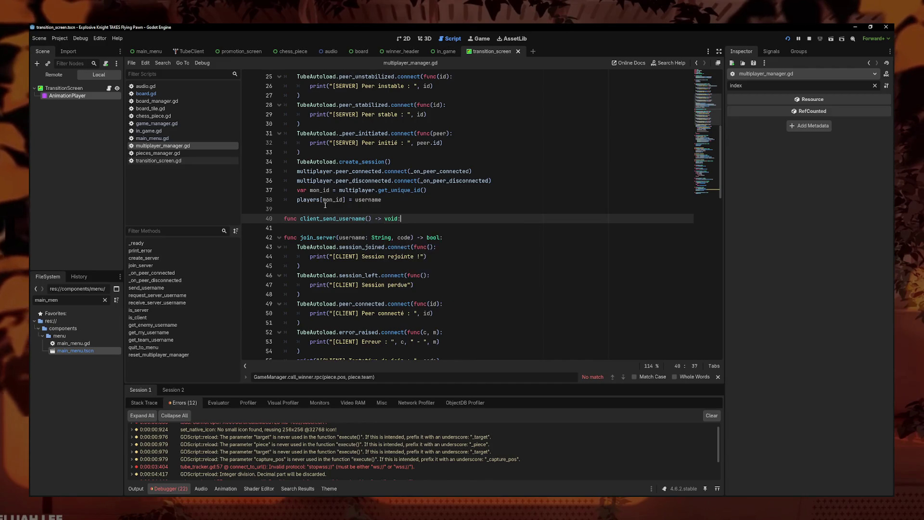
key("ctrl+v")
Step: Strip the MultiplayerManager prefixes from the function body, then cut the whole client_send_username function
left_click(369, 227)
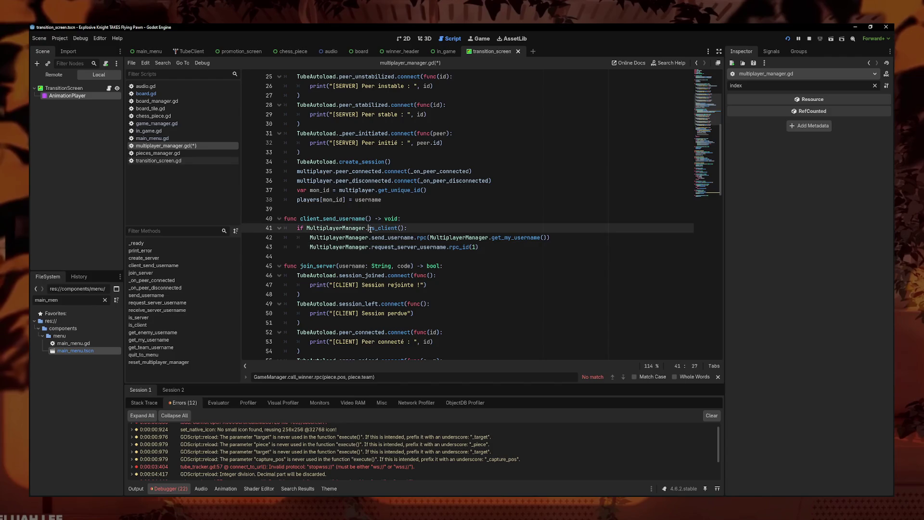
key("BackSpace")
left_click_drag(372, 238, 310, 238)
key("BackSpace")
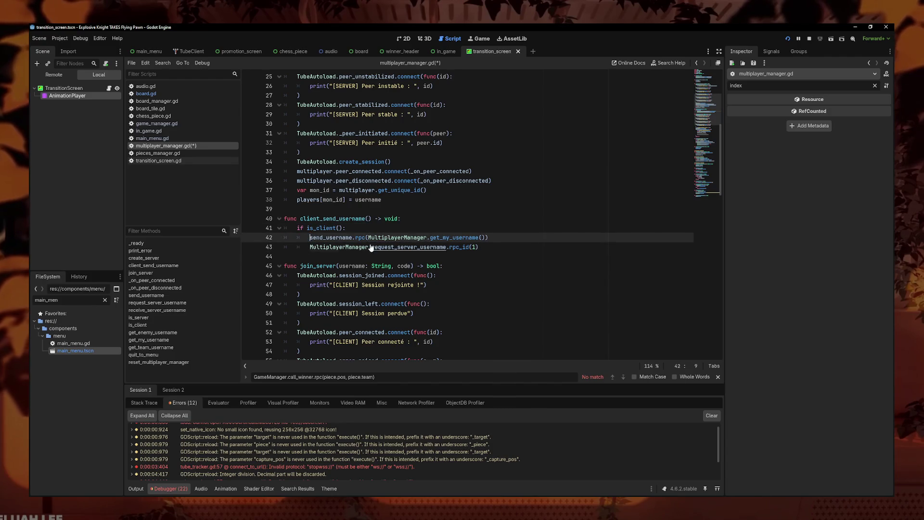
left_click_drag(371, 247, 311, 247)
mouse_move(427, 237)
left_mouse_down()
mouse_move(347, 236)
mouse_move(283, 219)
left_mouse_up()
key("ctrl+c")
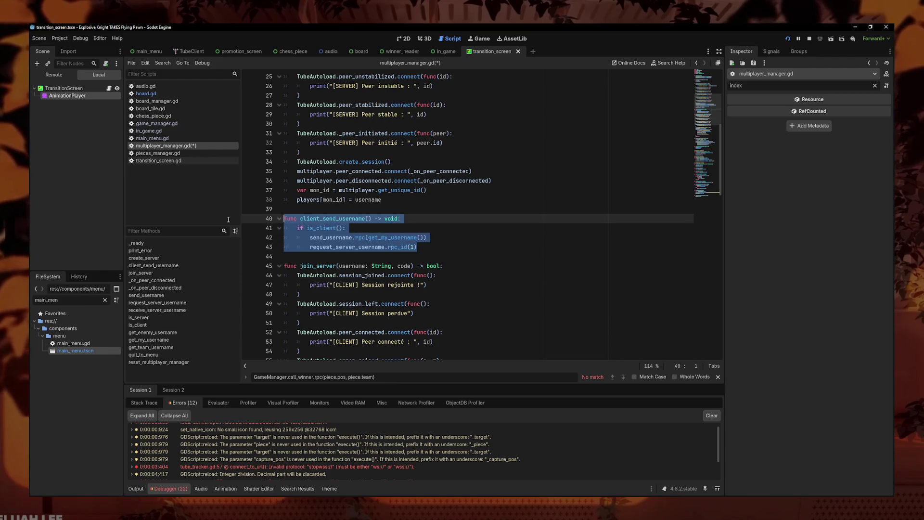
key("BackSpace")
scroll(455, 250, "down", 4)
scroll(456, 250, "down", 18)
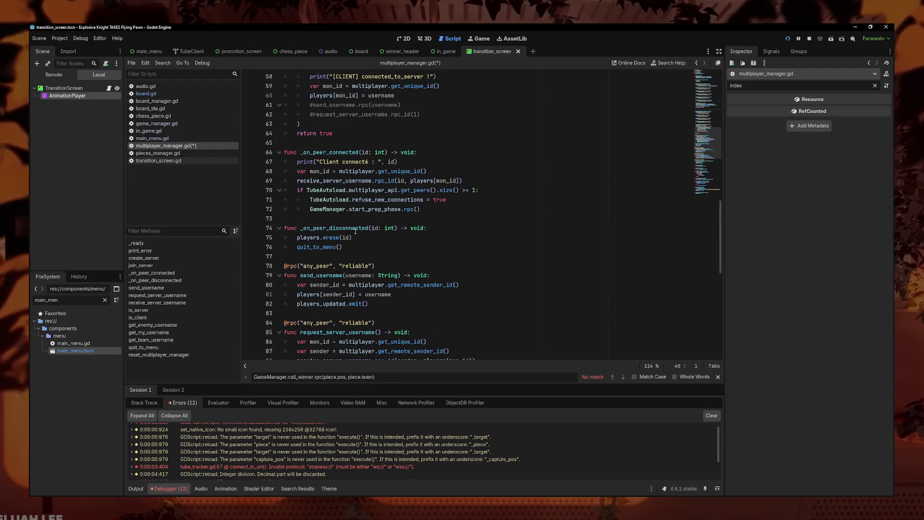
Step: Paste client_send_username on the blank line above quit_to_menu
left_click(343, 275)
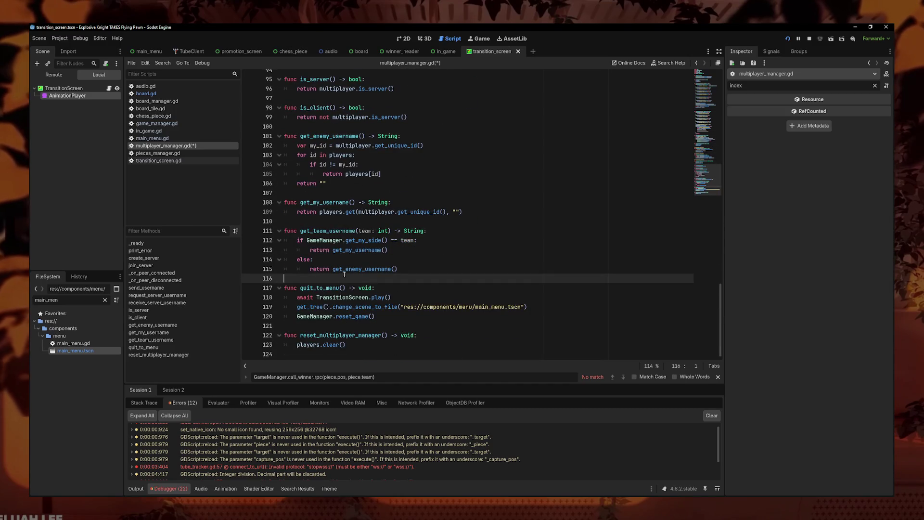
key("Return")
key("ctrl+v")
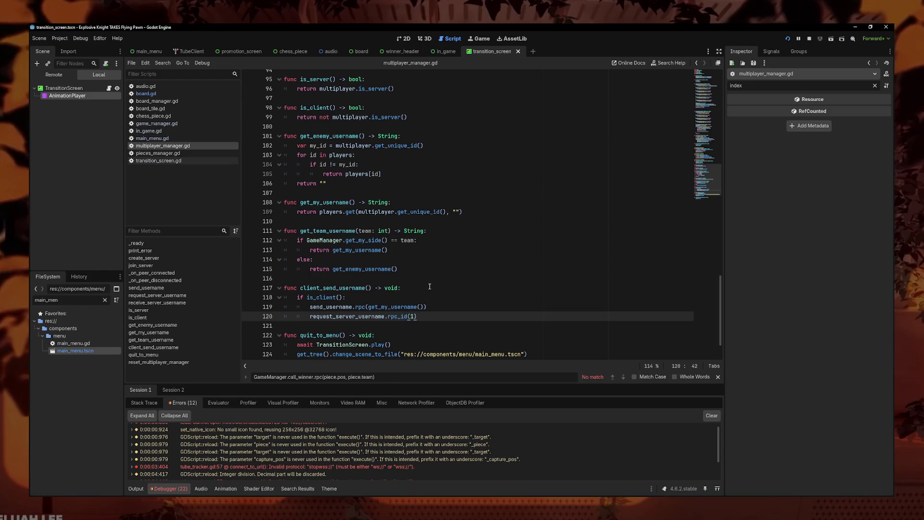
Step: Look through board.gd, transition_screen.gd and main_menu.gd, then run the project
left_click(146, 94)
left_click(173, 94)
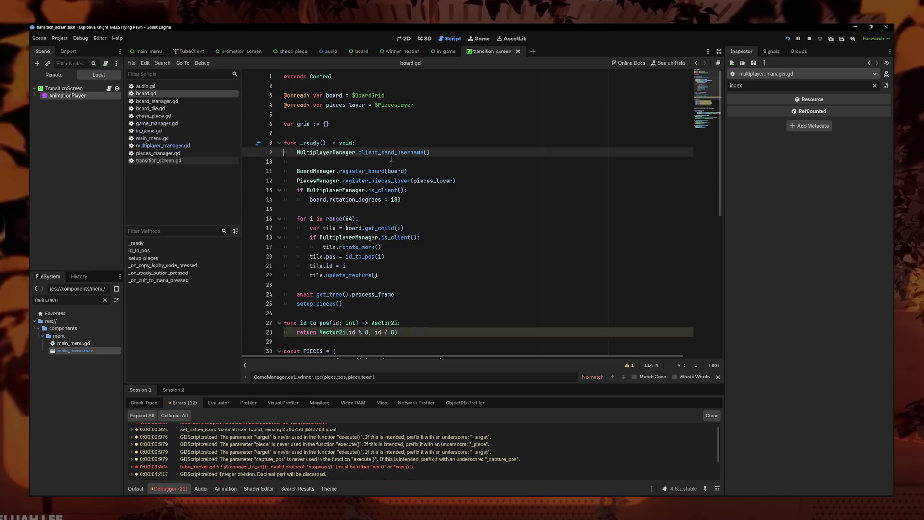
key("Down")
key("Down")
key("Down")
key("End")
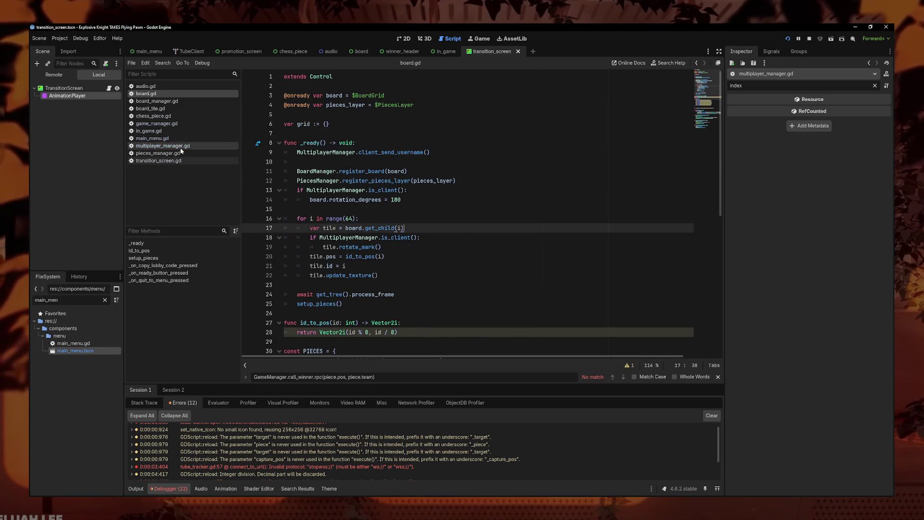
left_click(181, 162)
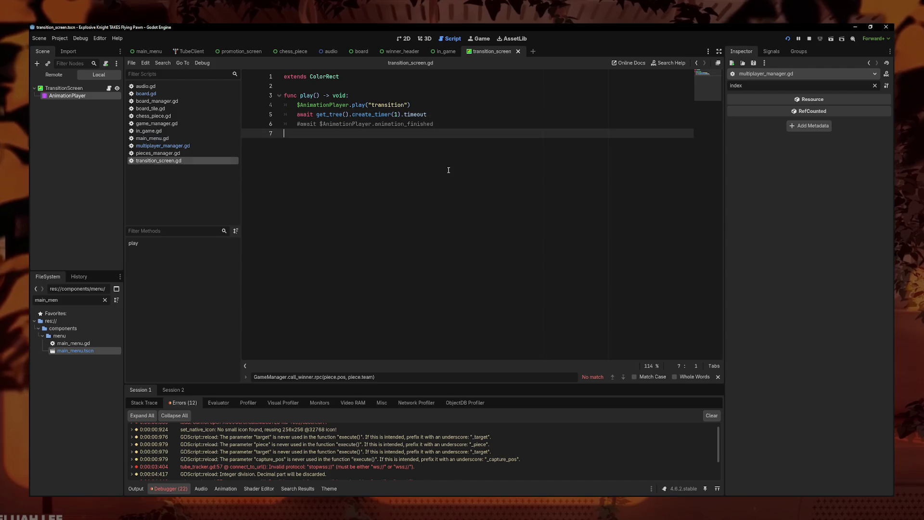
left_click(154, 139)
left_click(370, 273)
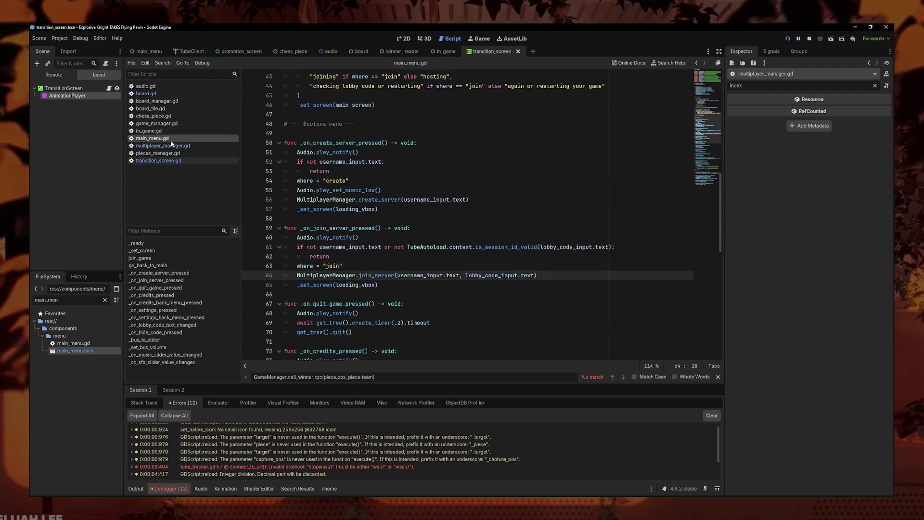
scroll(348, 192, "up", 2)
left_click(391, 76)
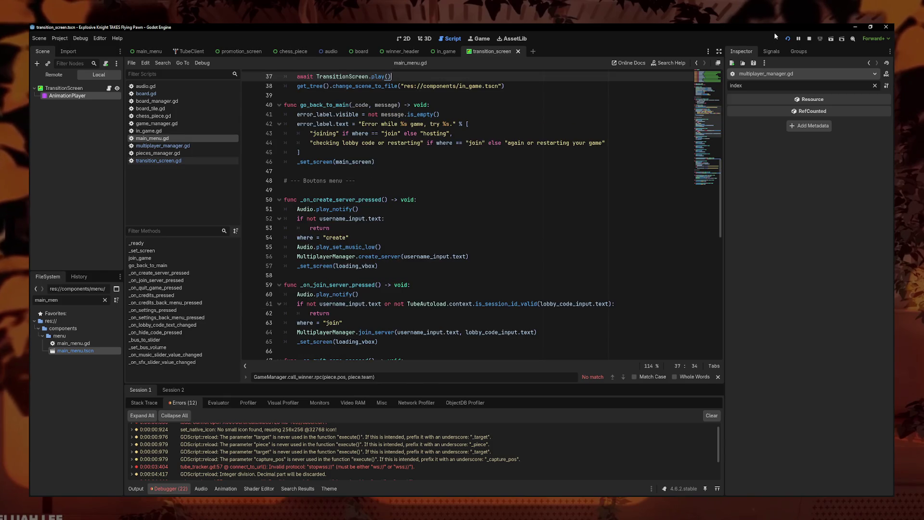
Step: Launch two game instances, host a game in the first window and join it from the second
key("F5")
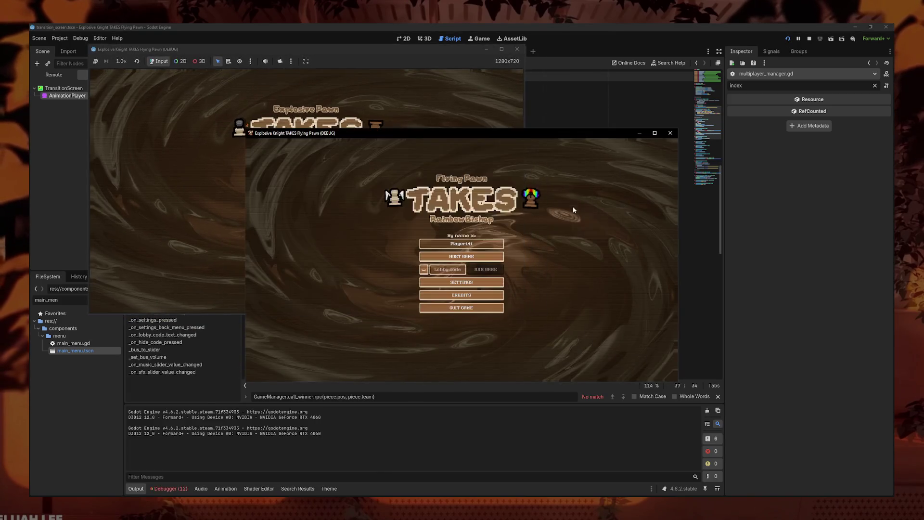
left_click_drag(641, 188, 718, 215)
left_click(304, 187)
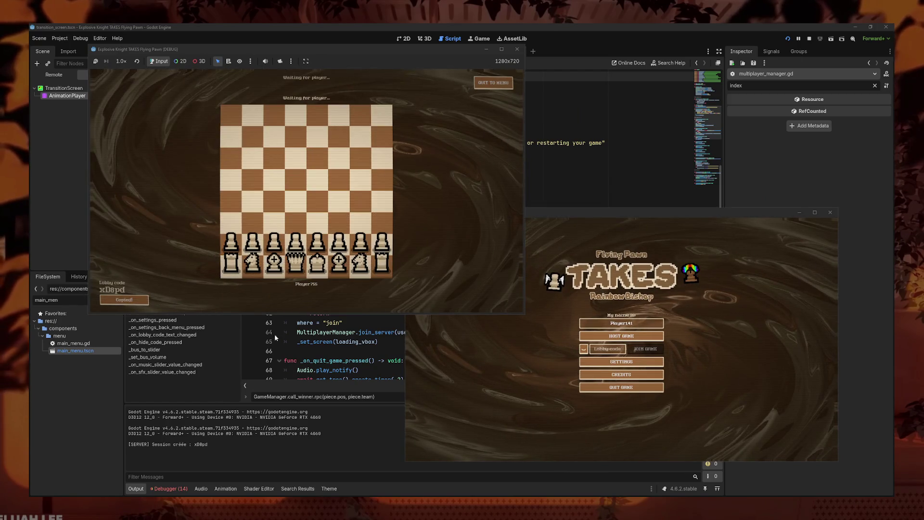
left_click(584, 348)
left_click(646, 349)
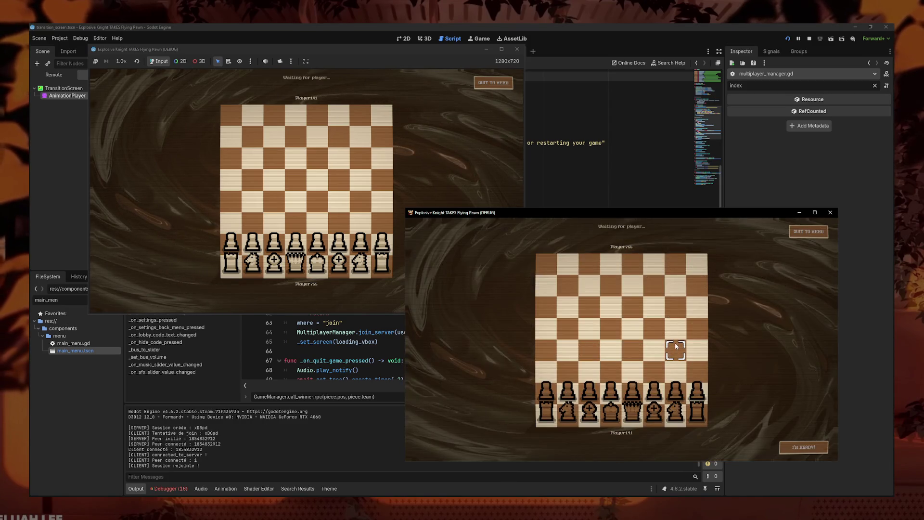
Step: Make the e-file pawn a Rocket Pawn, pick a special pawn on the second board, and ready both players
left_click(317, 212)
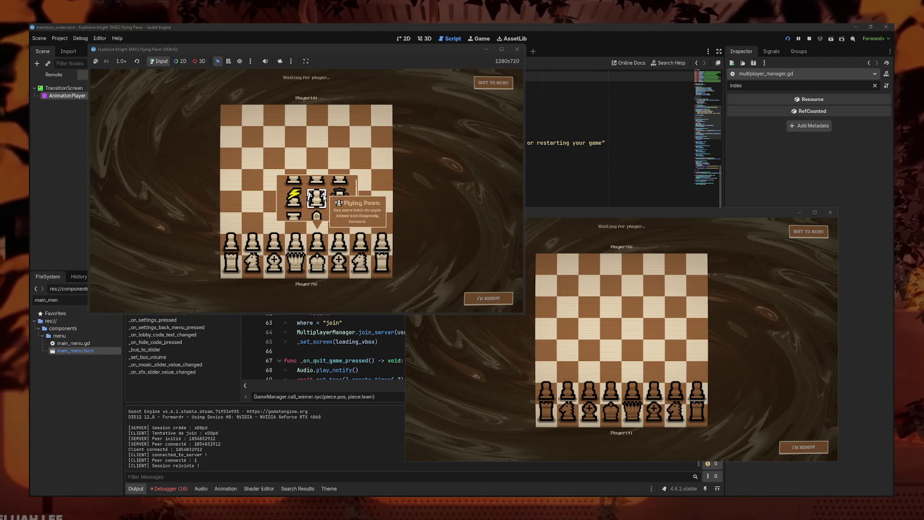
left_click(316, 207)
left_click(317, 265)
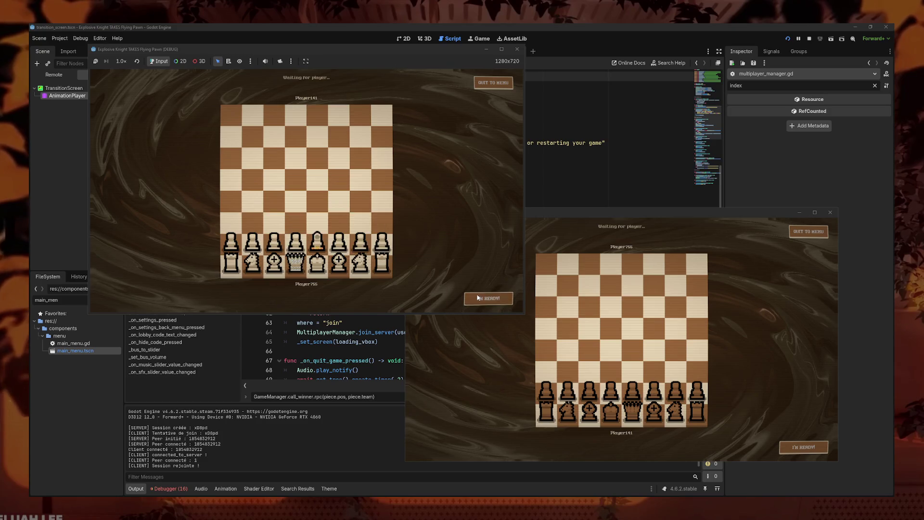
left_click(633, 387)
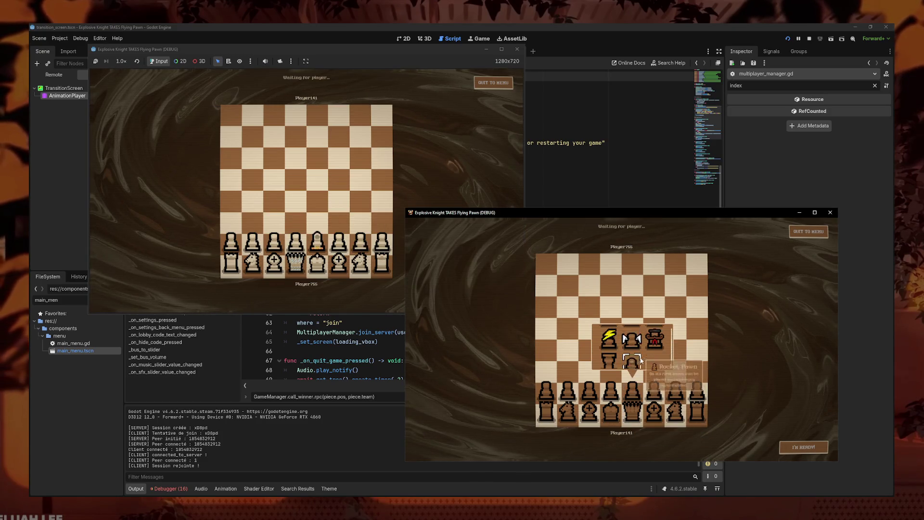
left_click(669, 380)
left_click(800, 445)
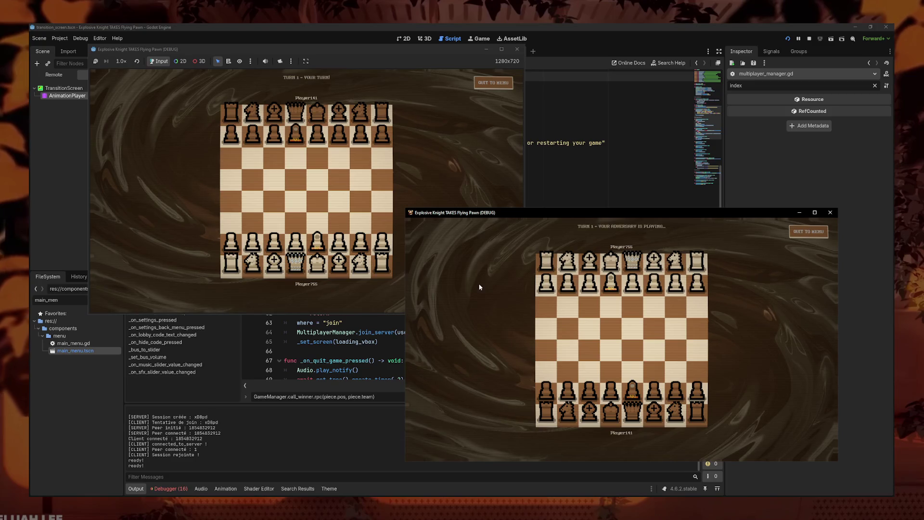
Step: Play the match: queen d1 to c3, then advance the pawn to blow up the king; close the second window
left_click(296, 263)
left_click(274, 219)
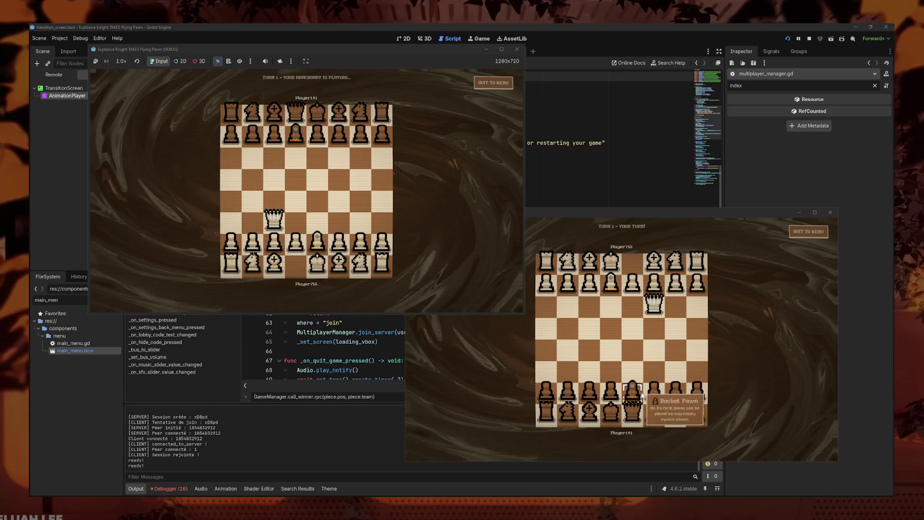
left_click(633, 272)
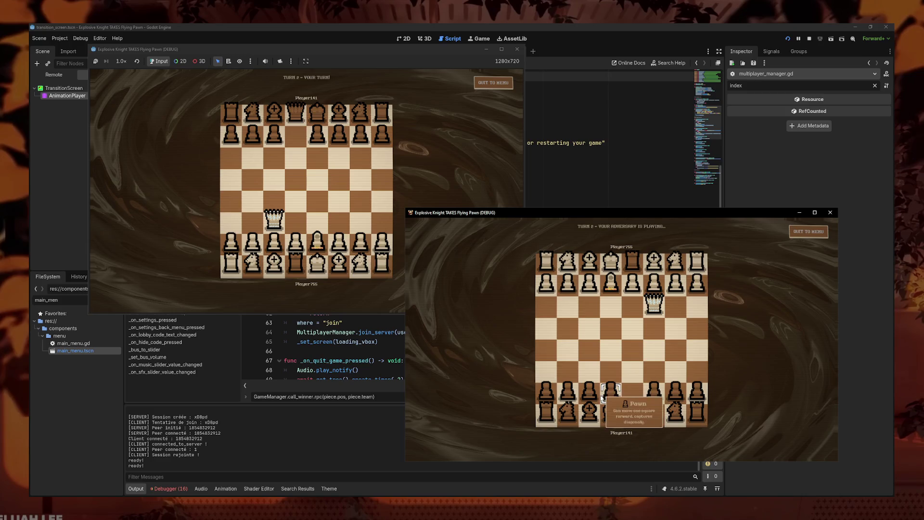
left_click(337, 241)
left_click(339, 220)
left_click(622, 372)
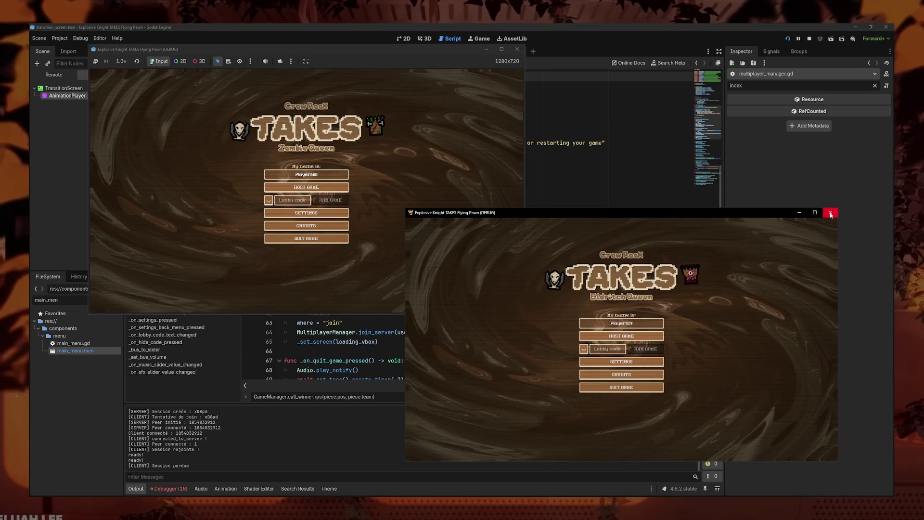
left_click(831, 212)
Step: Stop the game and inspect game_manager.gd's Engine.time_scale = 0.3 and its reset in reset_game
left_click(521, 53)
left_click(548, 202)
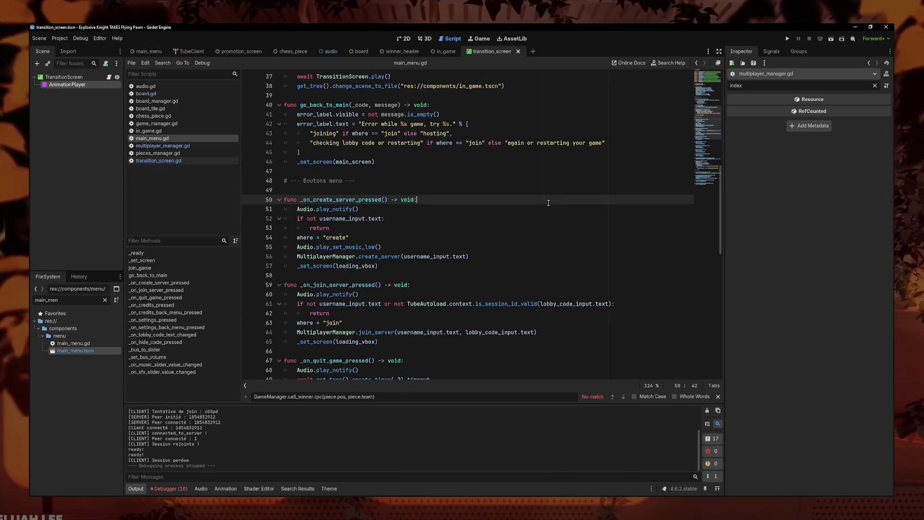
left_click(192, 146)
scroll(376, 251, "down", 2)
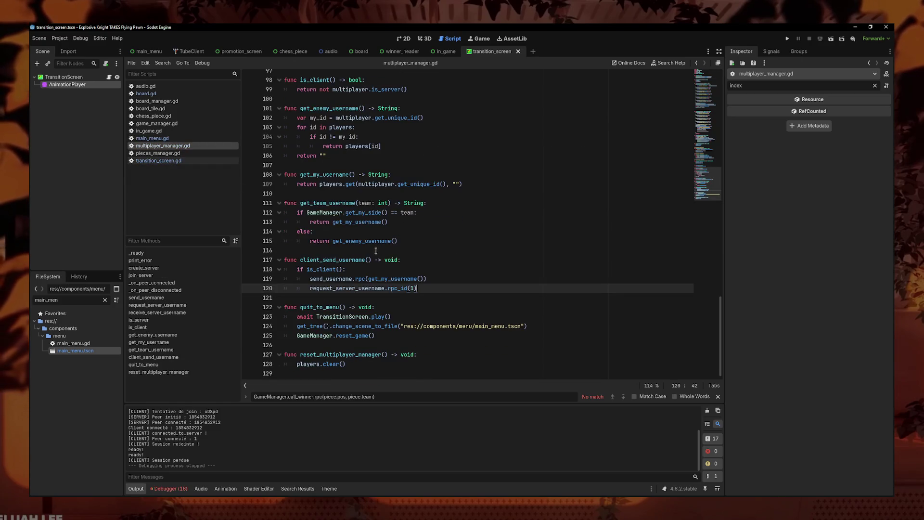
left_click(156, 161)
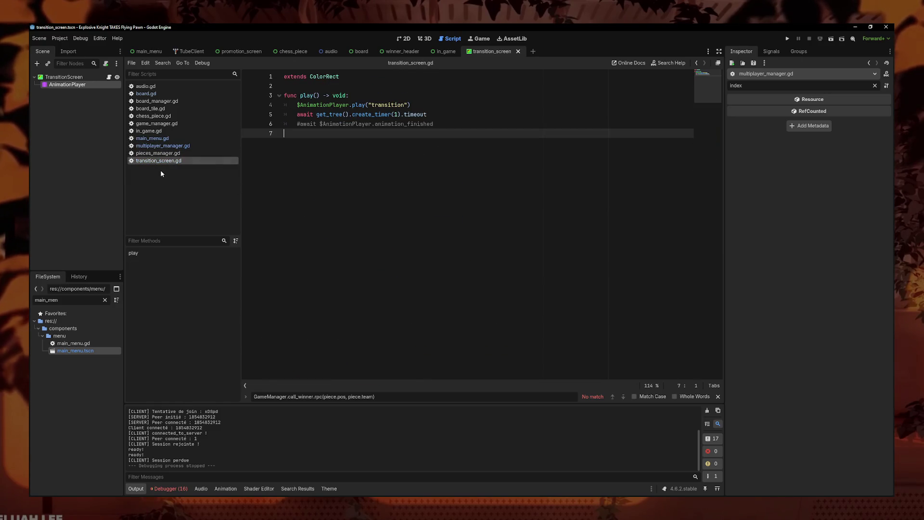
left_click(156, 124)
scroll(373, 277, "down", 4)
scroll(372, 276, "down", 6)
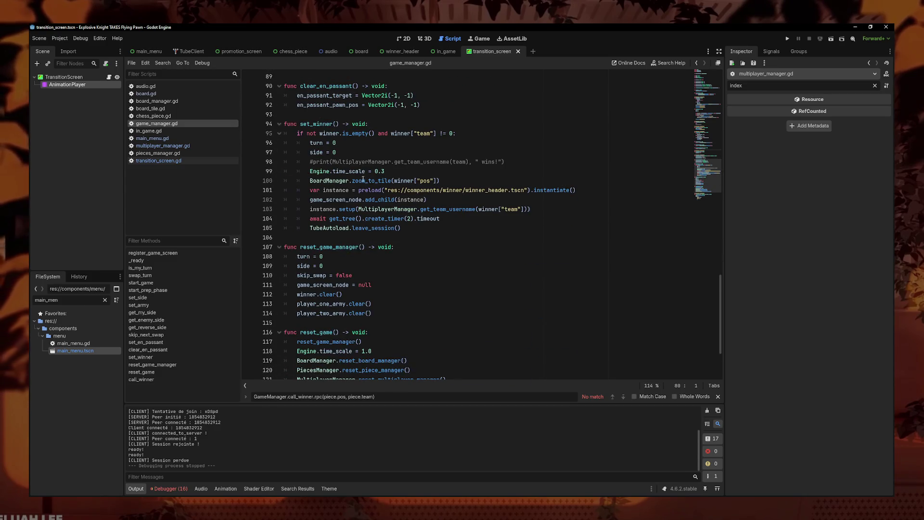
triple_click(383, 170)
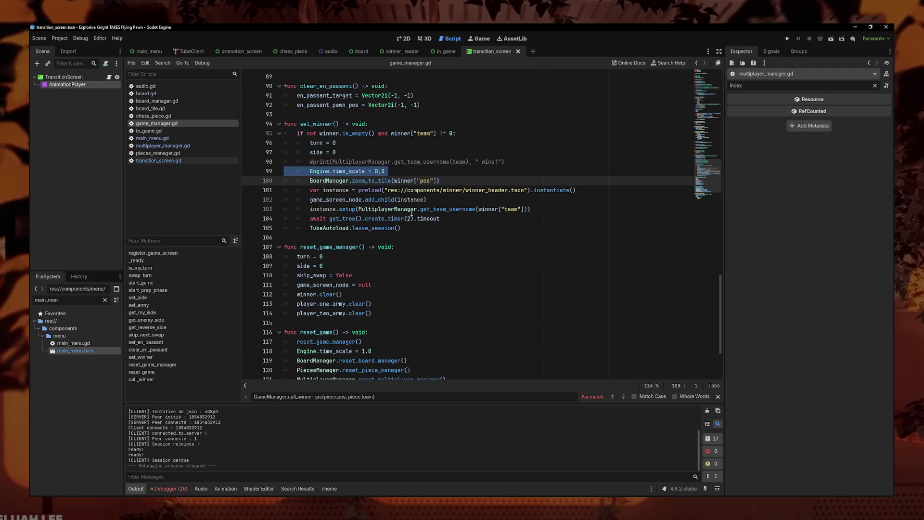
left_click(395, 172)
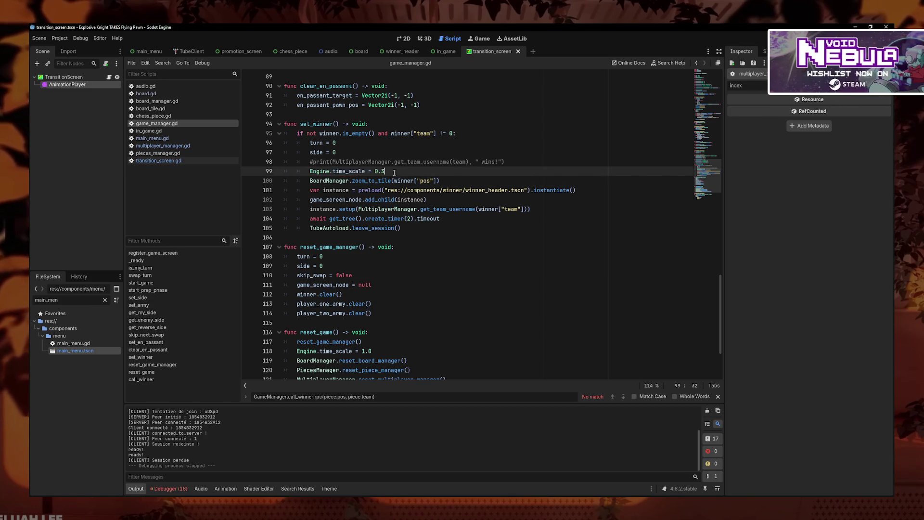
left_click_drag(395, 173, 309, 174)
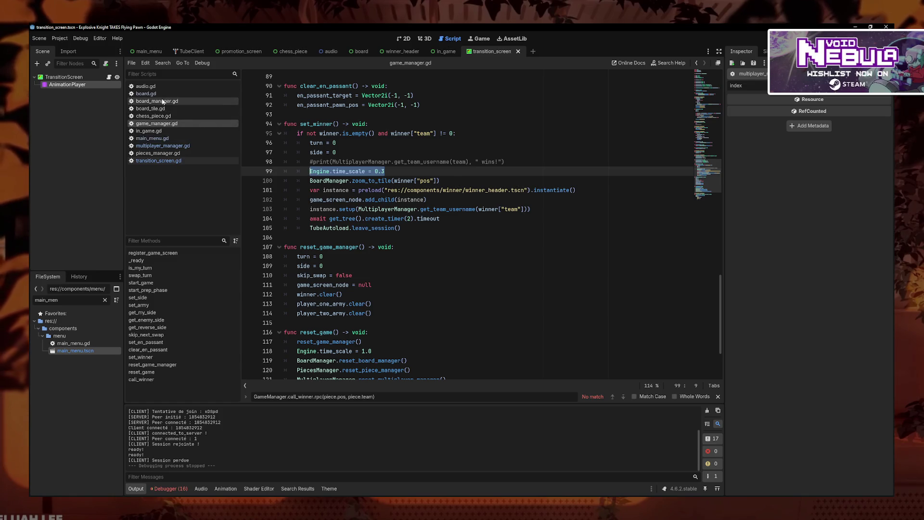
left_click_drag(370, 351, 308, 351)
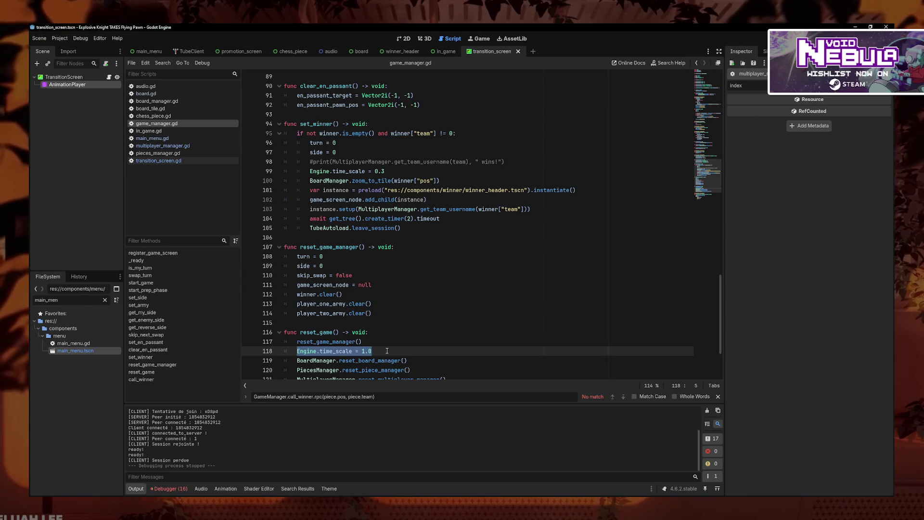
Step: Locate quit_to_menu in multiplayer_manager.gd, cross-checking game_manager.gd again
left_click(168, 145)
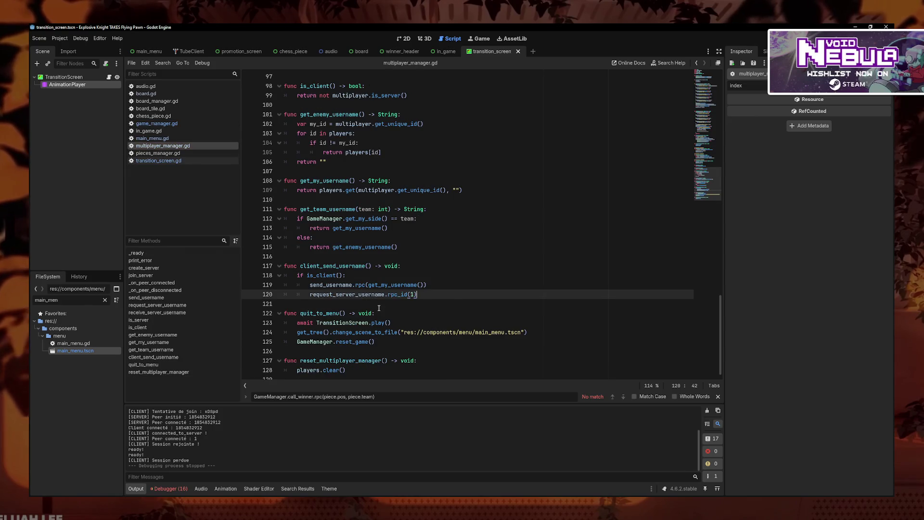
key("Up")
key("End")
scroll(392, 332, "down", 1)
scroll(430, 335, "up", 1)
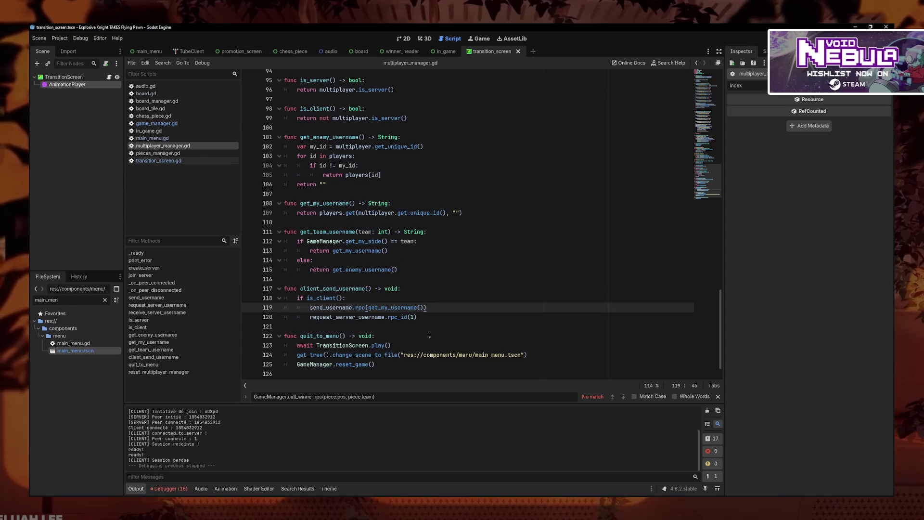
scroll(383, 330, "up", 1)
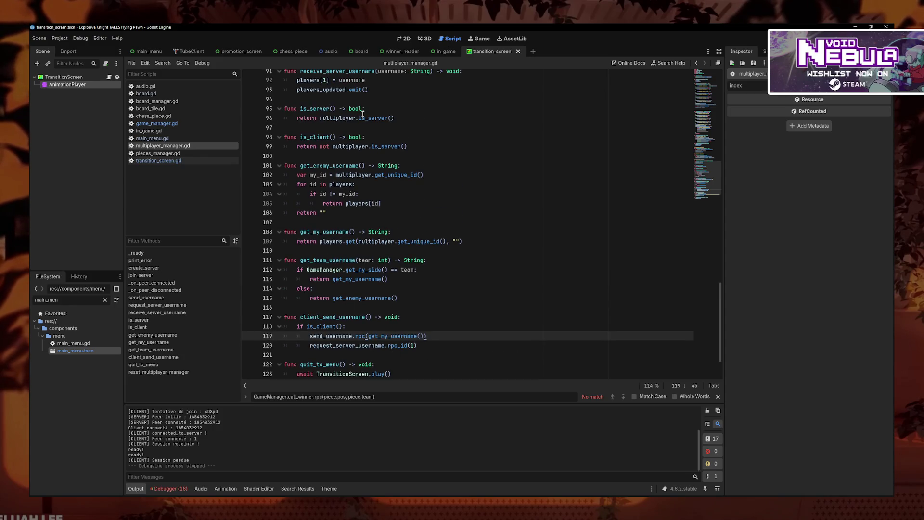
left_click(157, 123)
scroll(360, 318, "down", 2)
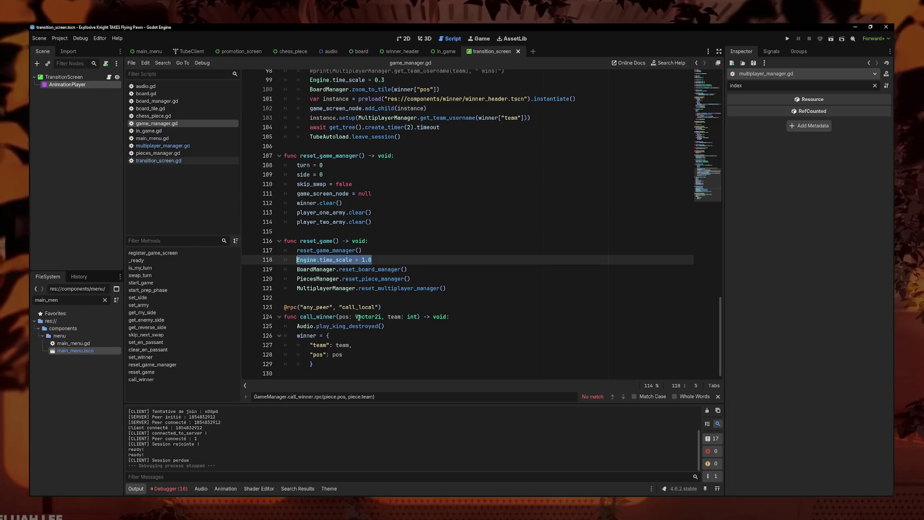
scroll(359, 317, "up", 7)
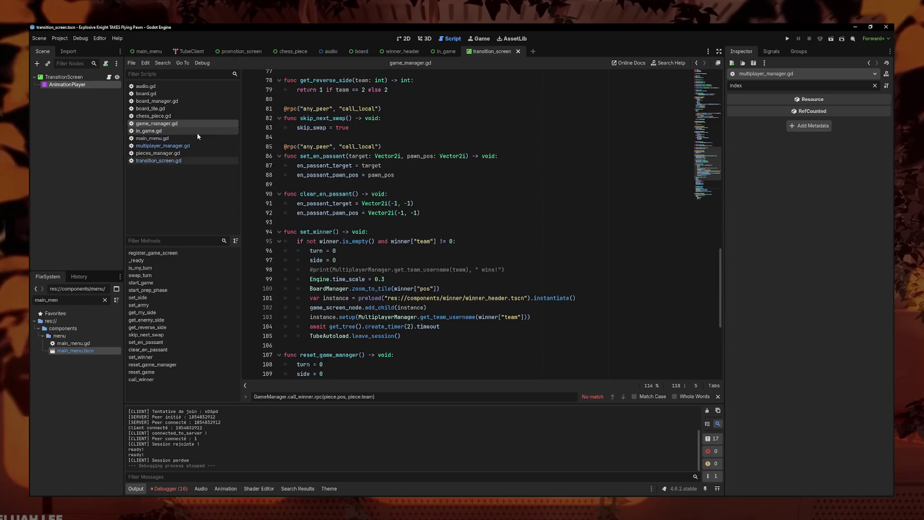
left_click(163, 145)
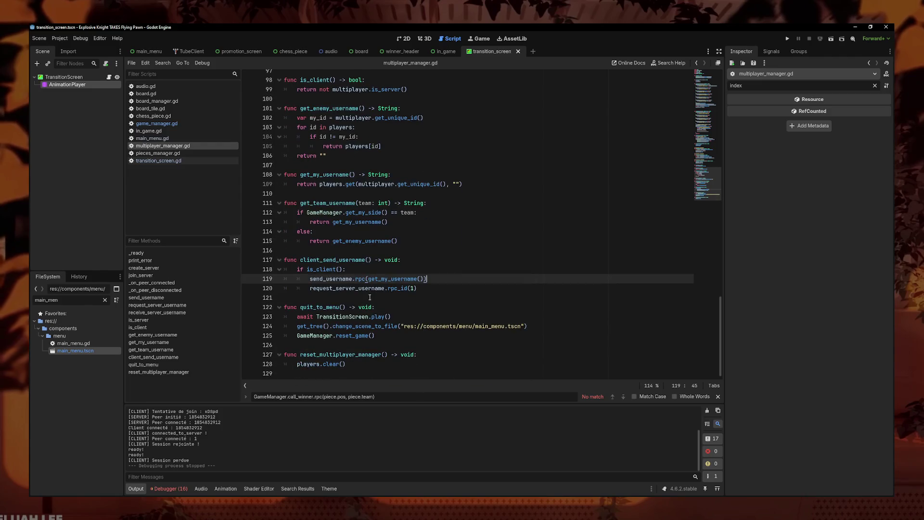
Step: Add 'Engine.time_scale = 1.0' as quit_to_menu's first line and run the project
left_click(422, 308)
key("Return")
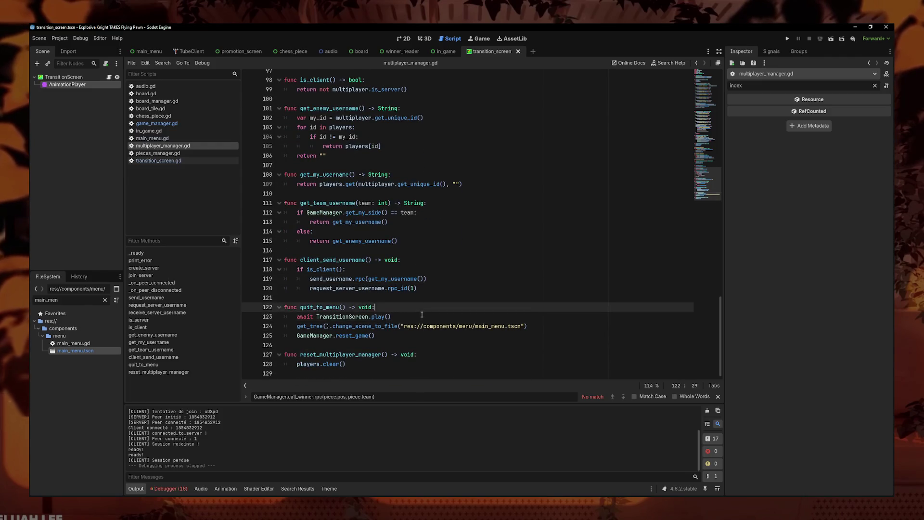
type("Engine.time_scale = 1.0")
left_click(786, 39)
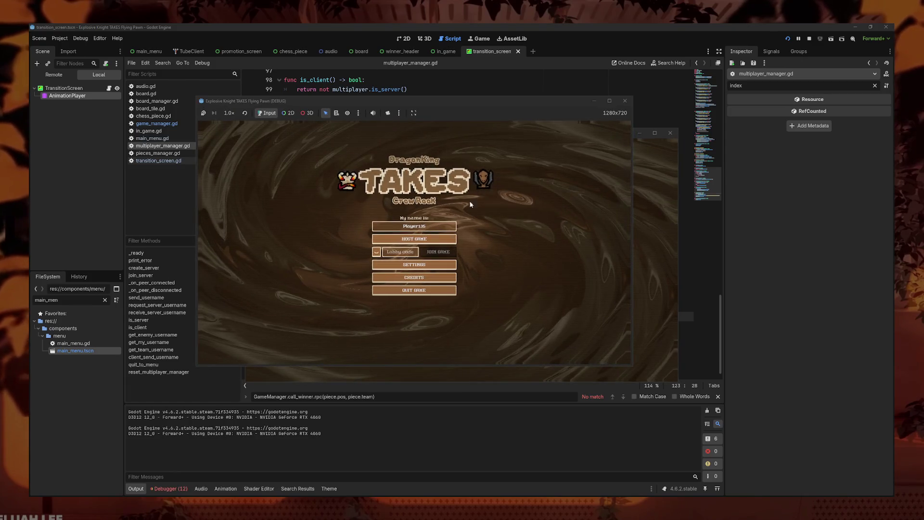
Step: Host a game in the first window and join it from the second using the pasted lobby code
left_click(414, 238)
left_click_drag(483, 105, 345, 49)
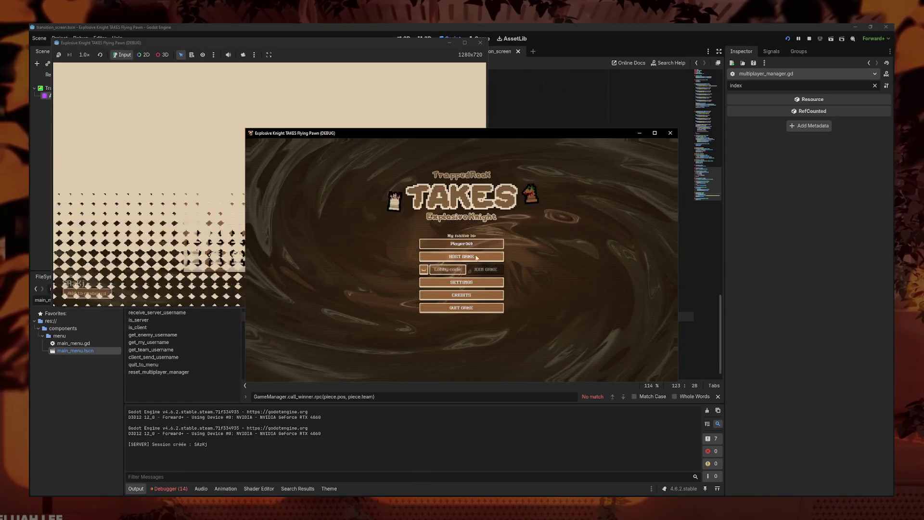
left_click(640, 189)
type("SAzKj")
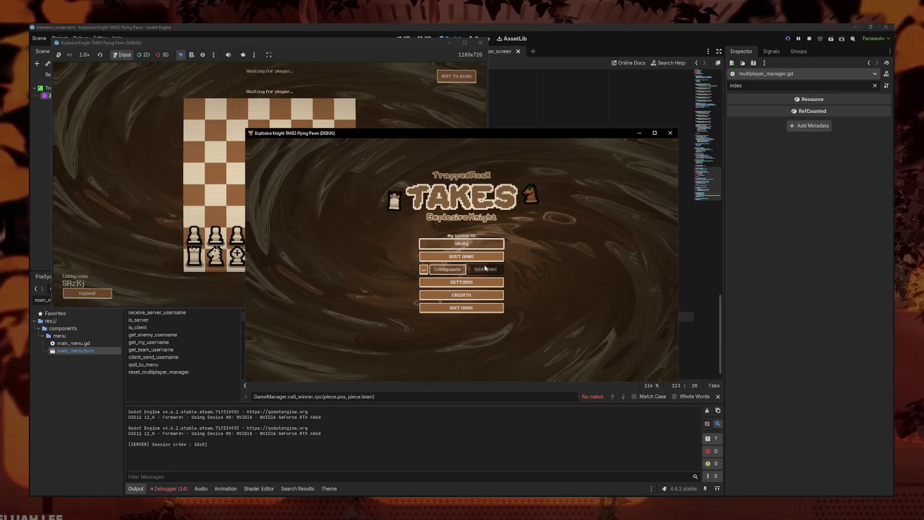
left_click_drag(582, 133, 750, 203)
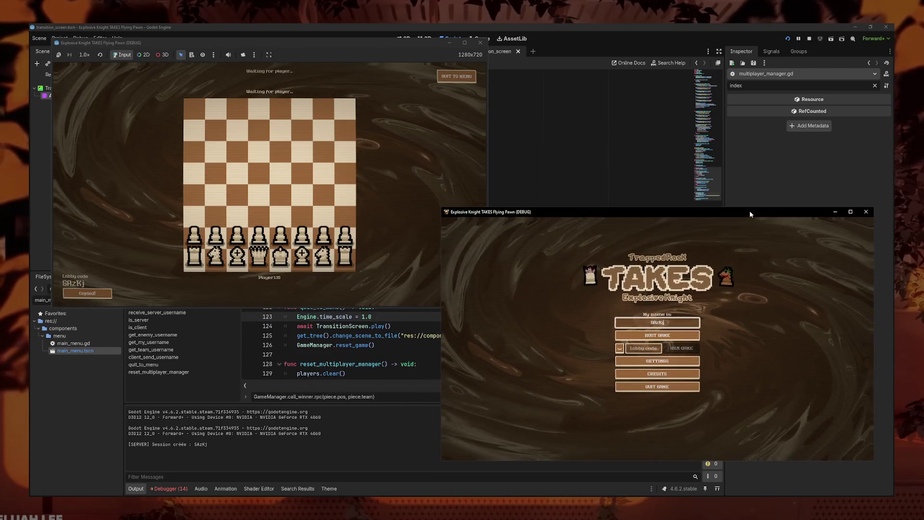
left_click(616, 339)
key("ctrl+v")
left_click(647, 342)
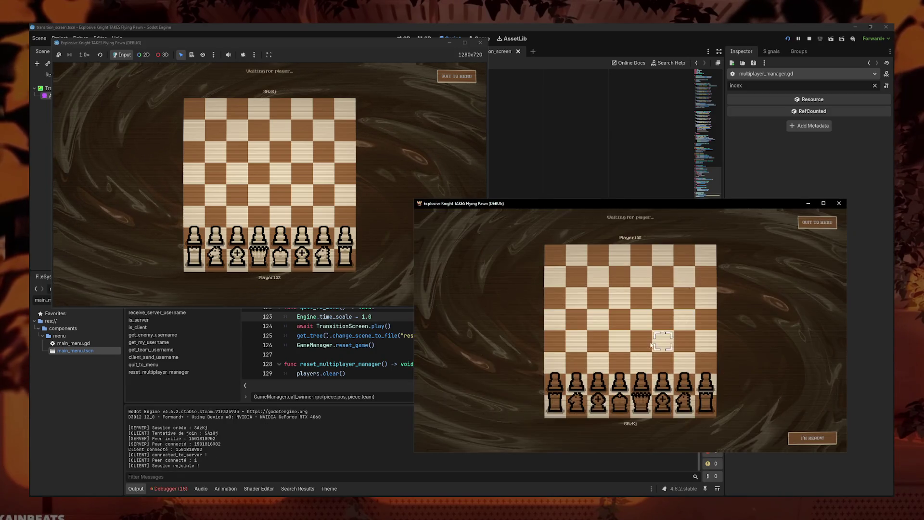
Step: Choose Flying Pawn in the second game and Glass Queen in the first, then ready both players
left_click(641, 400)
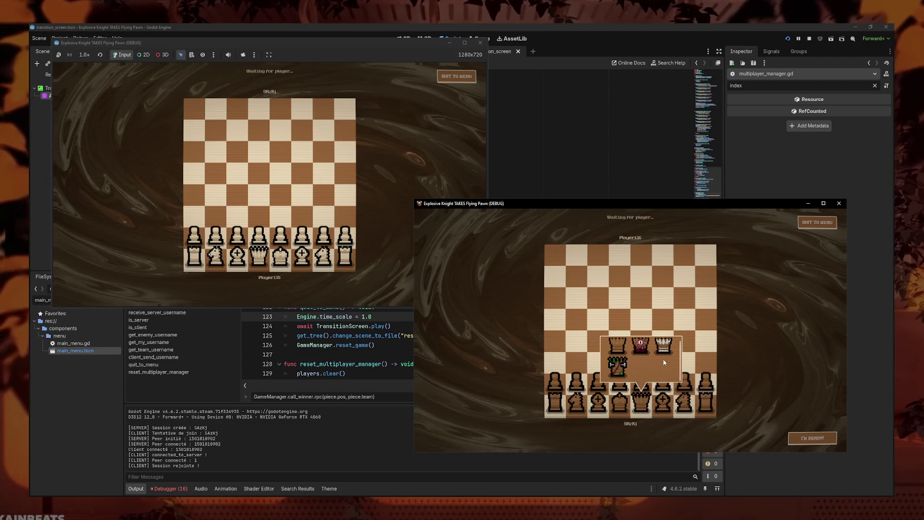
left_click(640, 383)
left_click(644, 351)
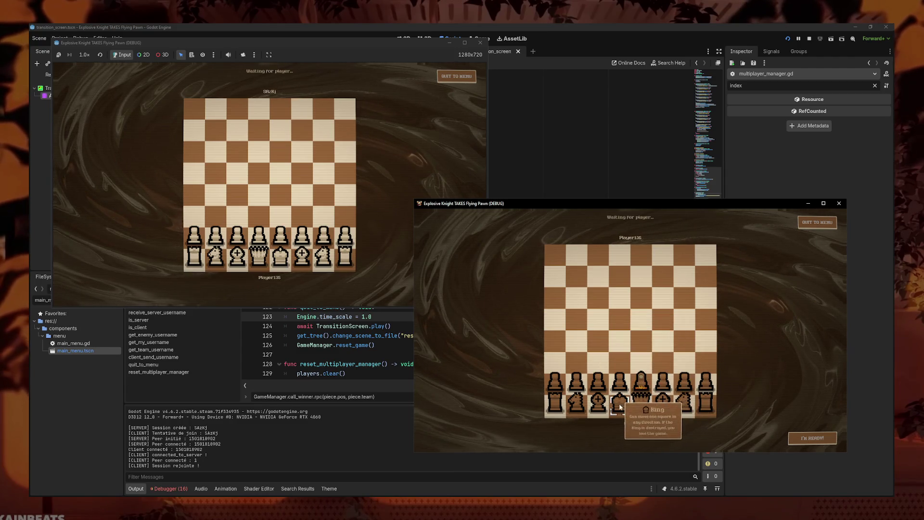
left_click(259, 256)
left_click(282, 205)
left_click(446, 294)
left_click(813, 438)
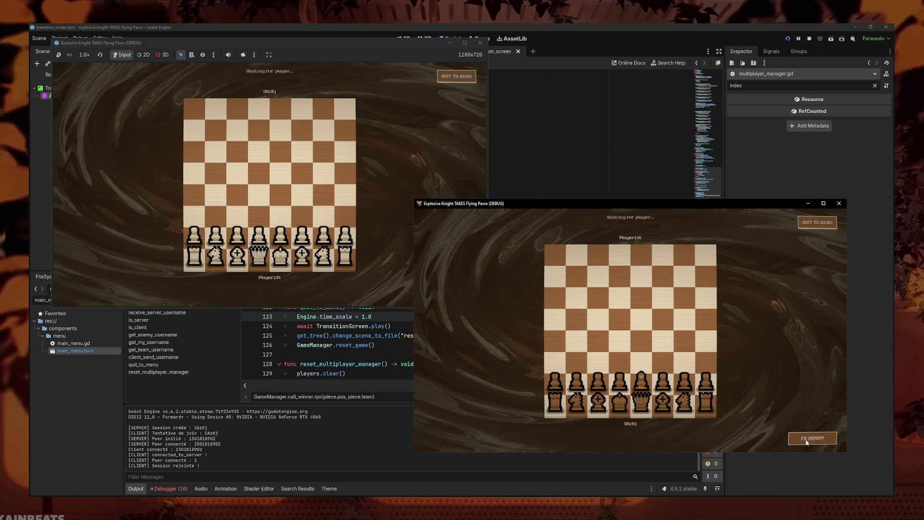
Step: Play queen to c3 and pawn e2–e4, capture the king with the rook, then stop the game
left_click(258, 255)
left_click(237, 212)
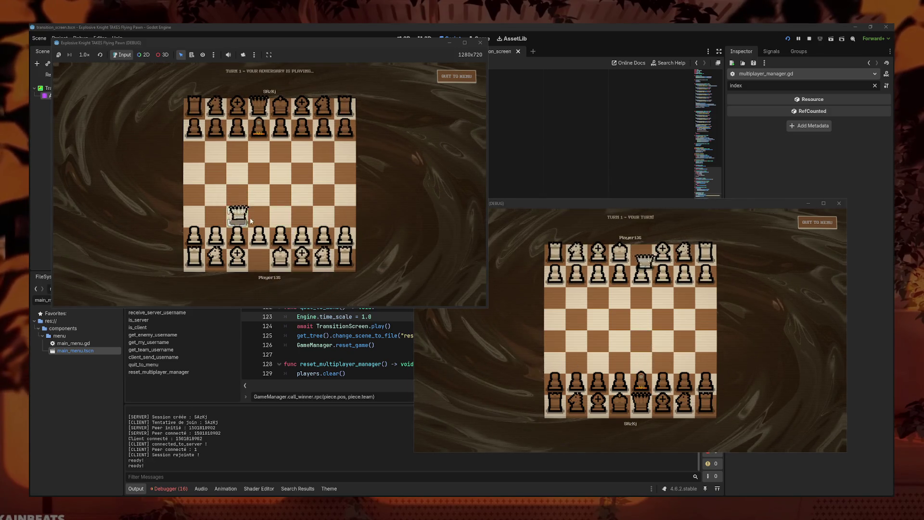
left_click(638, 250)
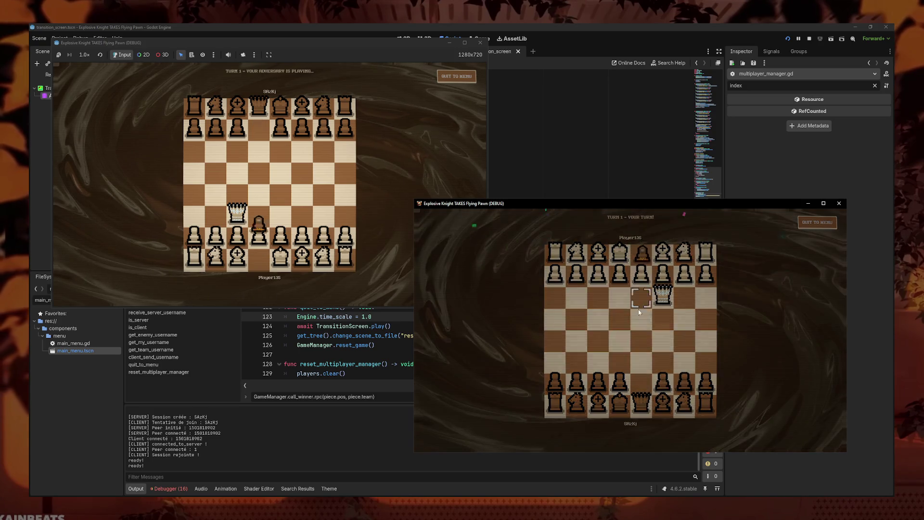
left_click(280, 236)
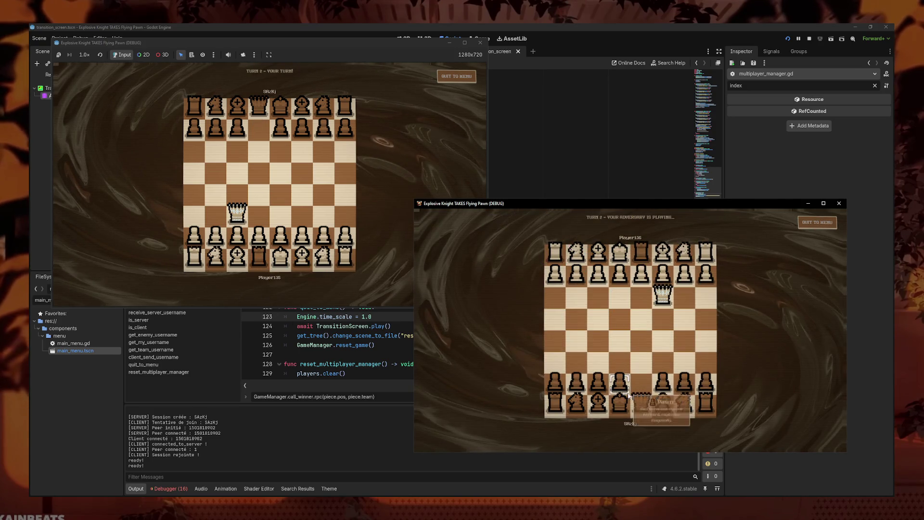
left_click(280, 195)
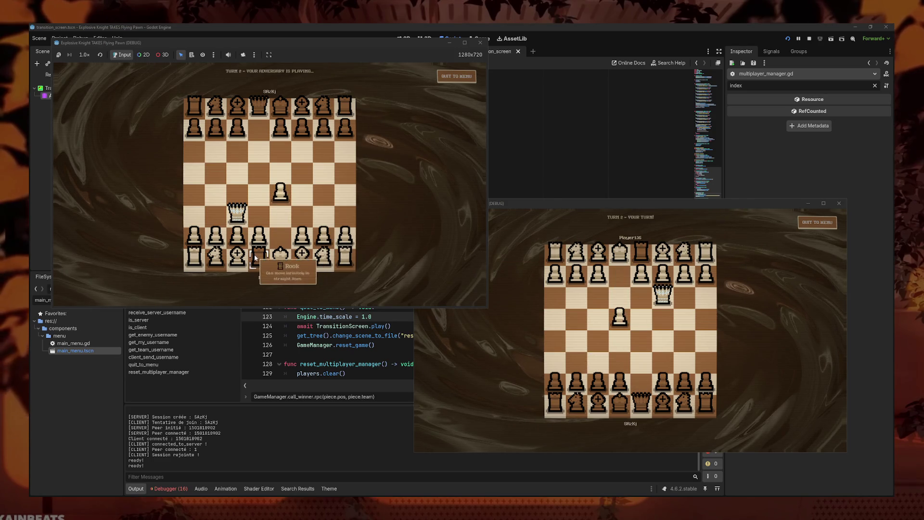
left_click(641, 251)
left_click(620, 253)
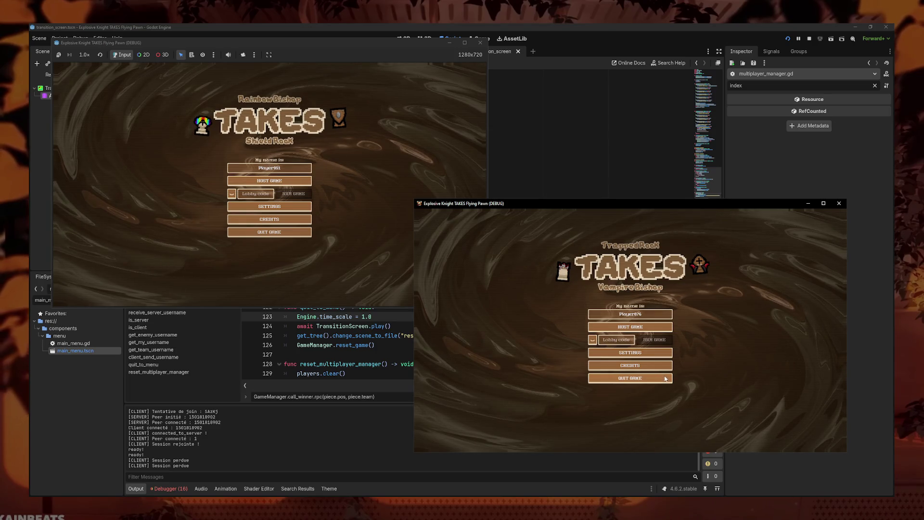
left_click(480, 42)
Step: Stop the debug run so both game windows close, returning to multiplayer_manager.gd
left_click(839, 203)
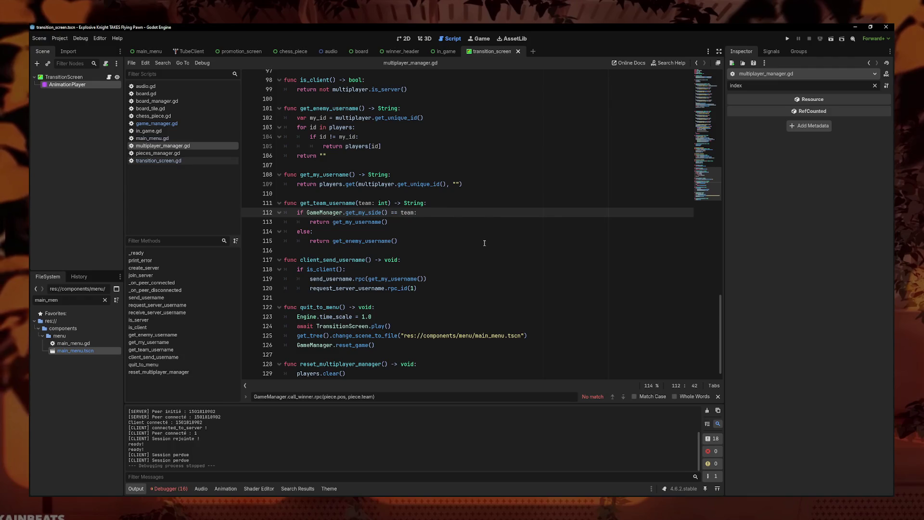